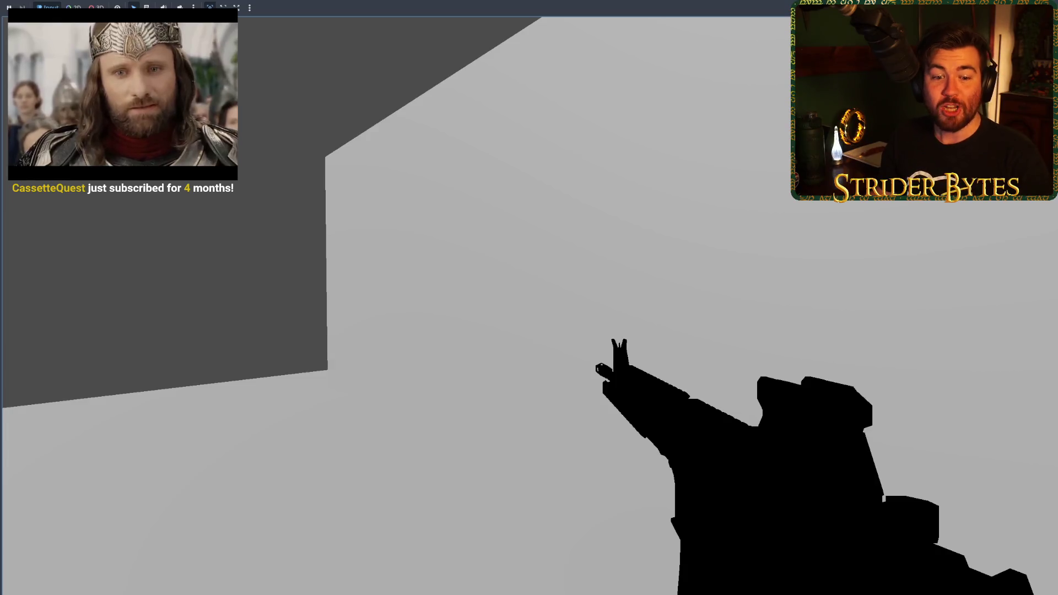
Stop the running first-person test and save the Workshop scene
key("F8")
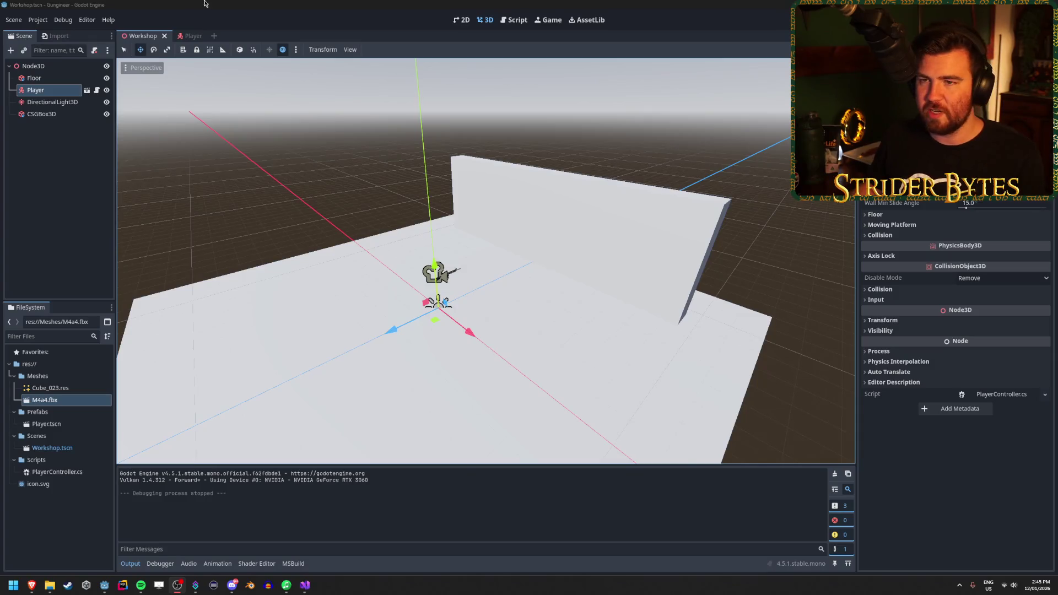
key("ctrl+s")
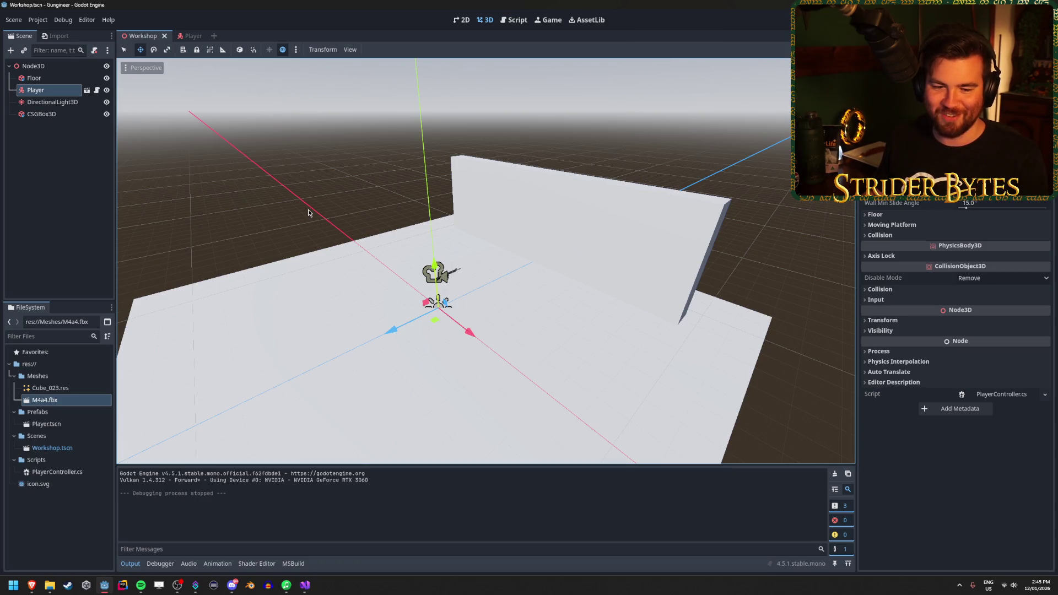
Fly and orbit the viewport to inspect the player, the gun and the wall
key("w")
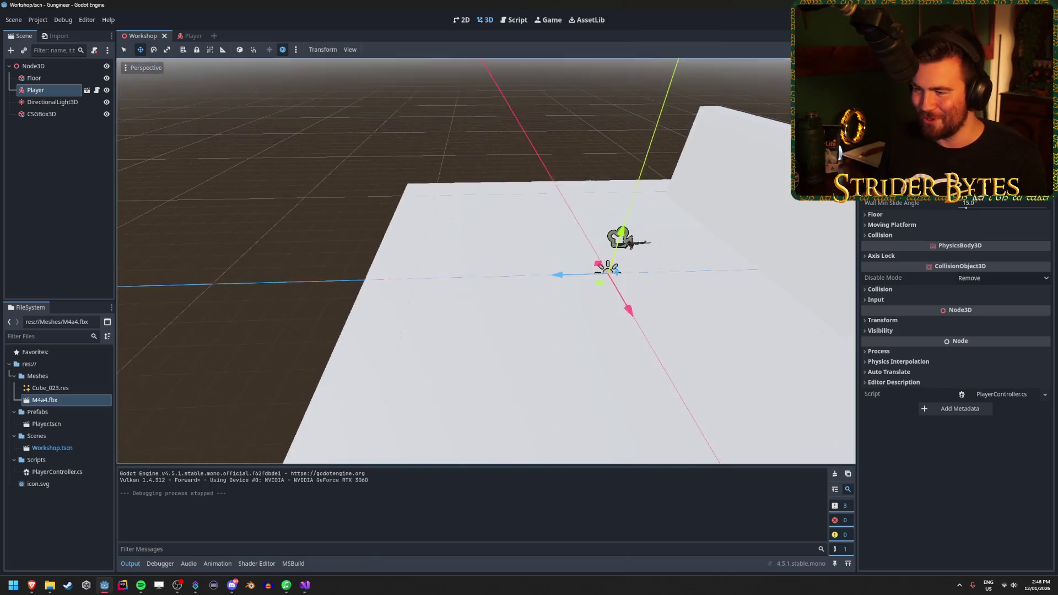
key("w")
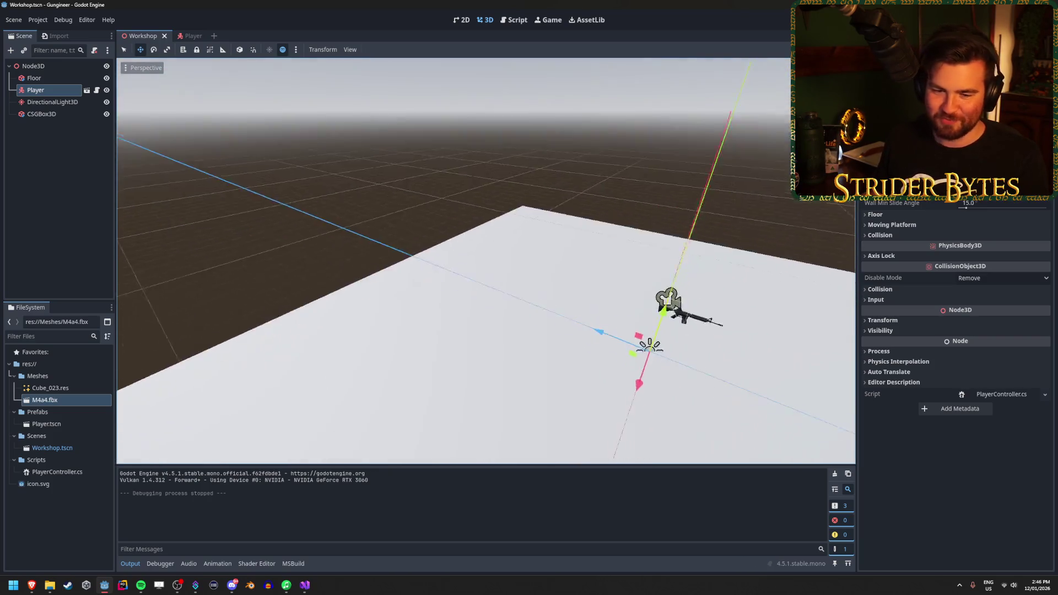
key("f")
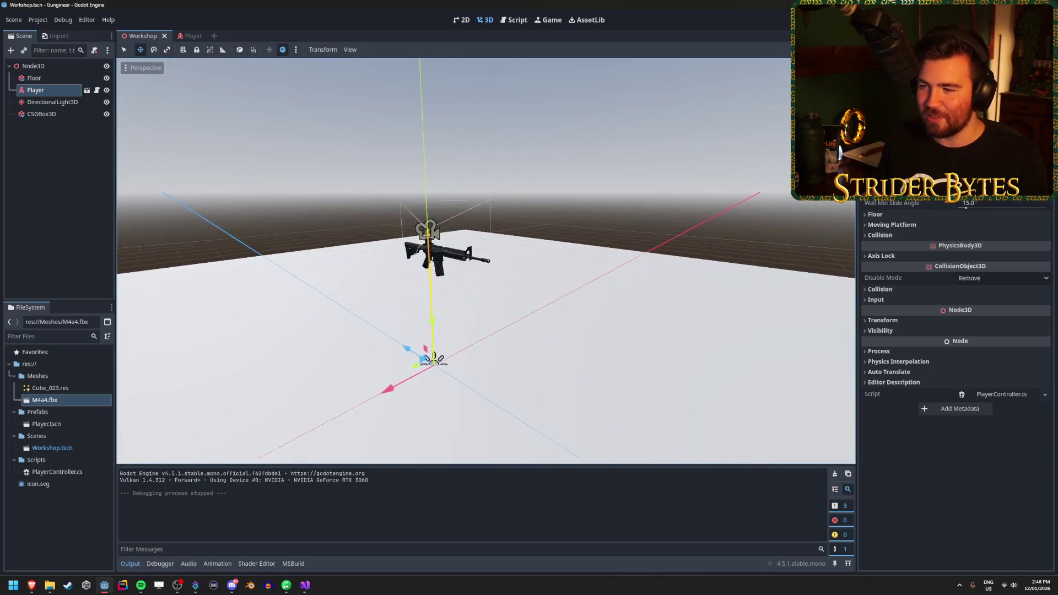
left_click_drag(572, 343, 572, 342)
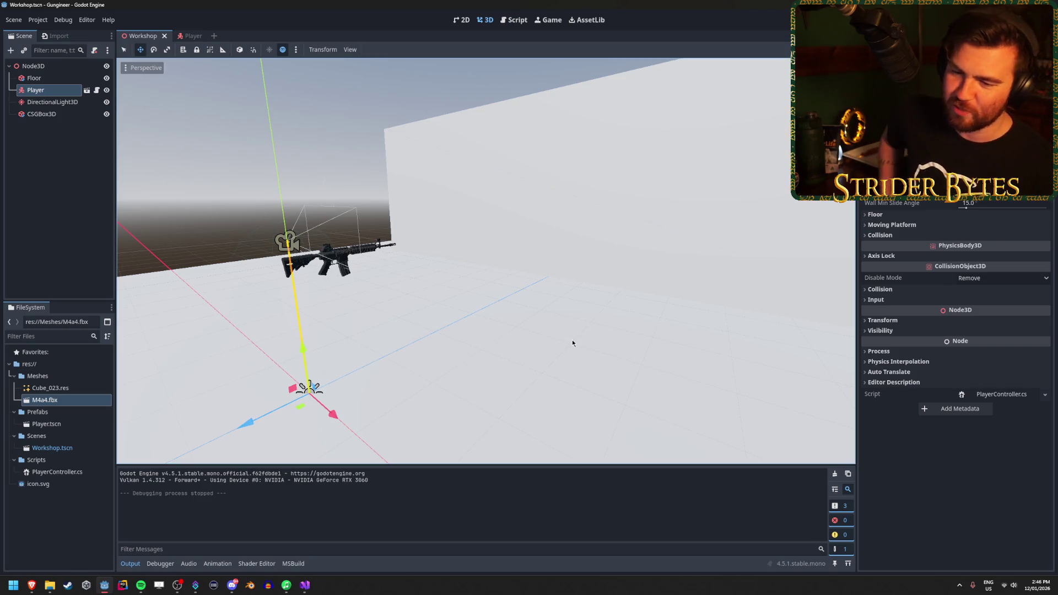
left_click_drag(304, 229, 304, 228)
left_click(73, 175)
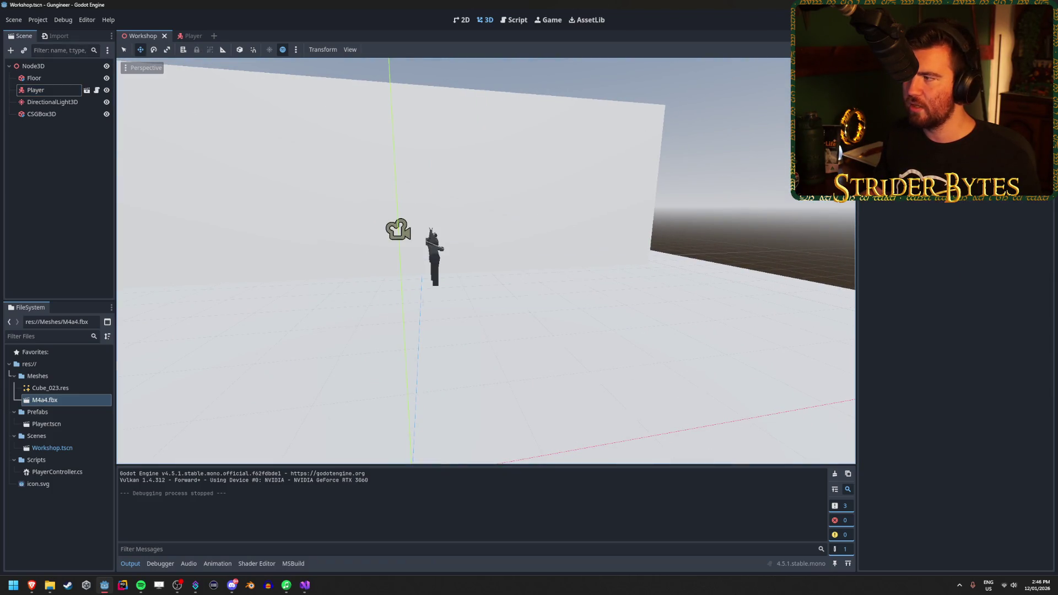
Test-run the game, stop it, and open the Player scene
key("F5")
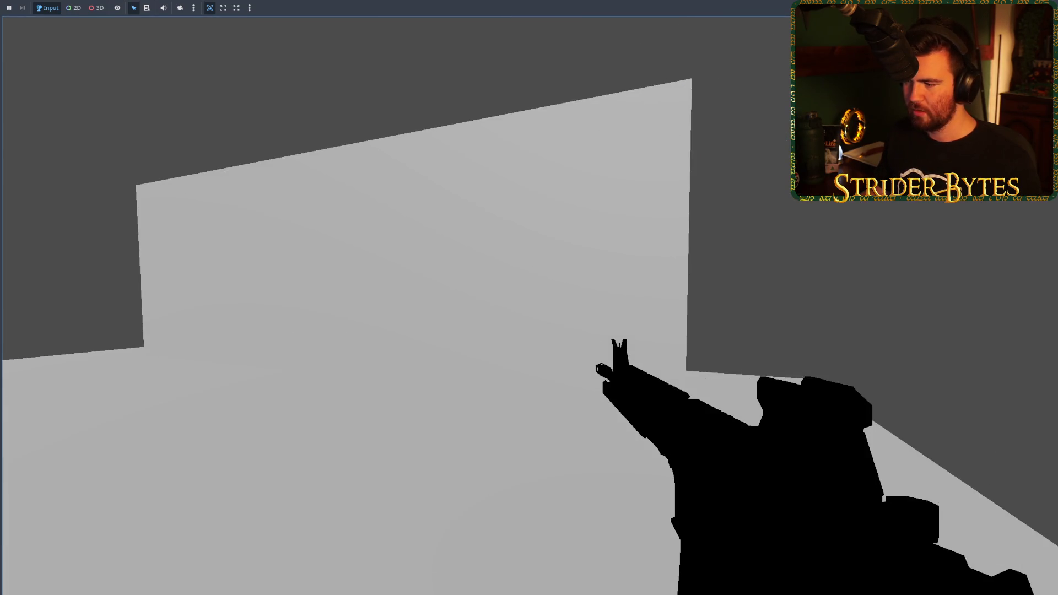
key("F8")
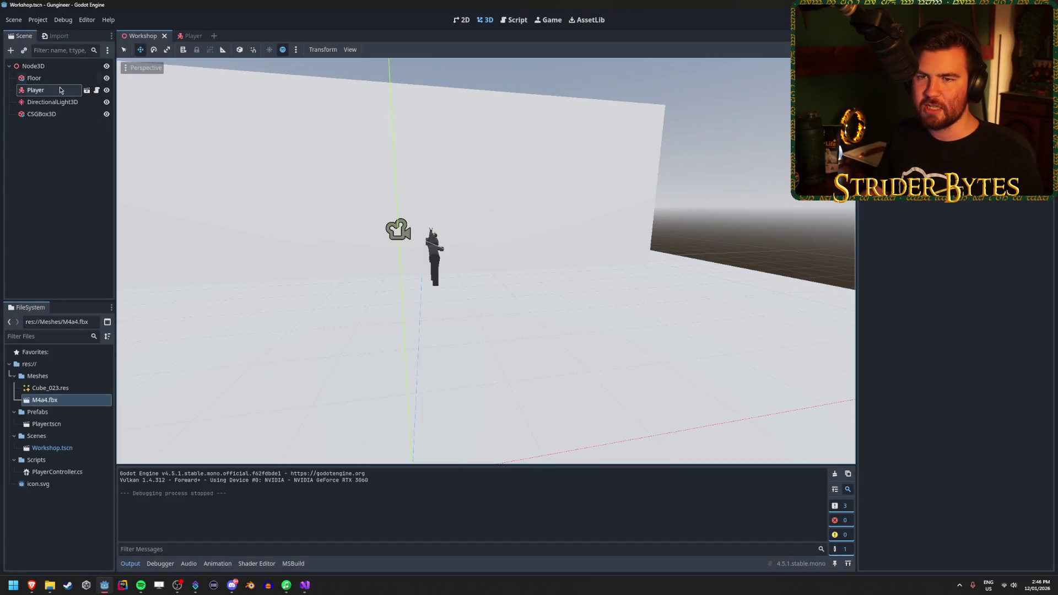
left_click(193, 36)
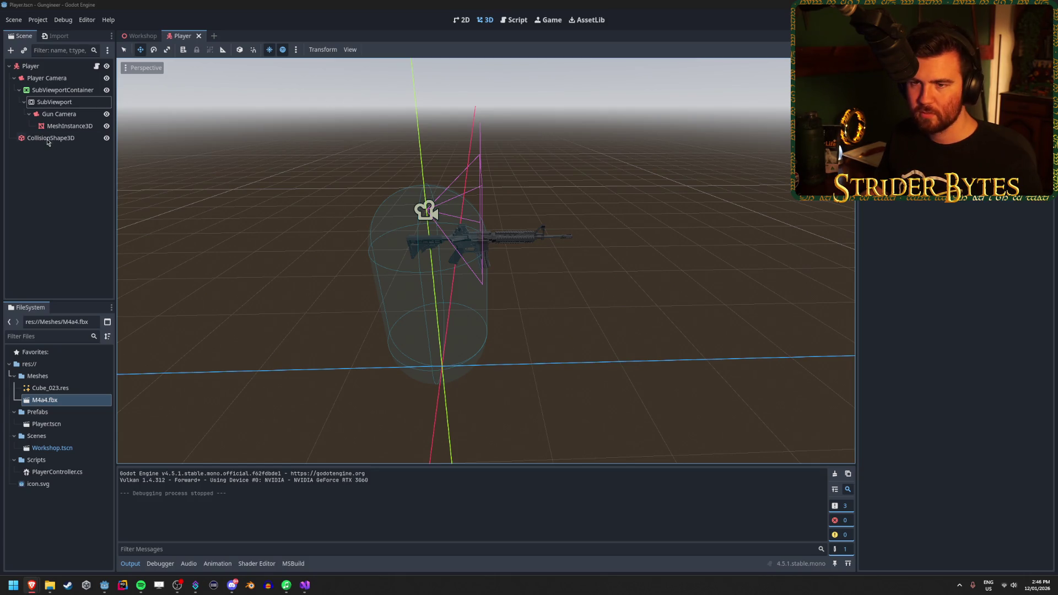
Duplicate the gun mesh under Player Camera, hide SubViewportContainer, and save the Player scene
left_click(65, 127)
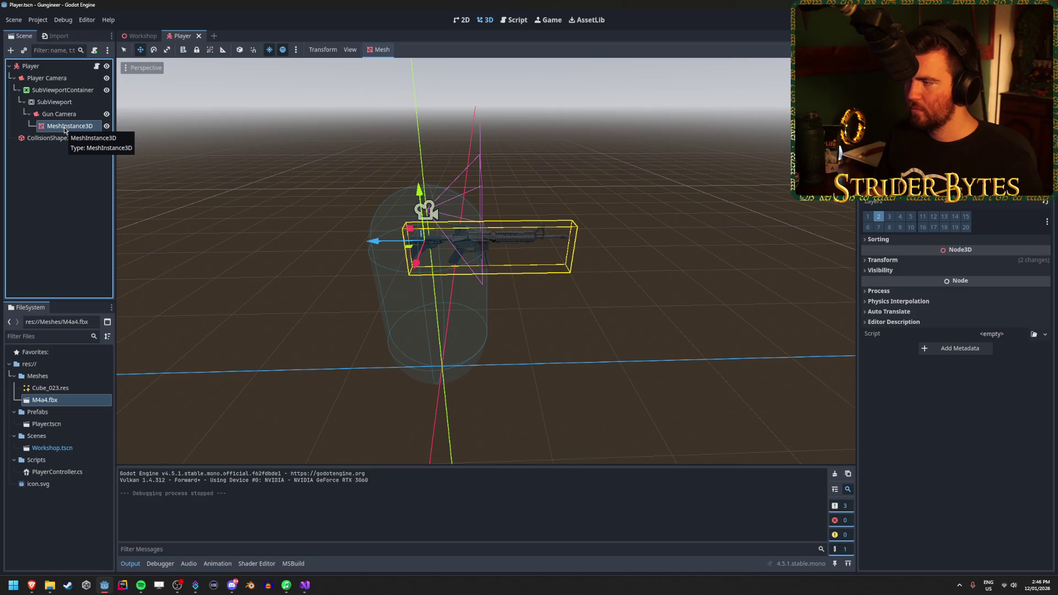
key("ctrl+d")
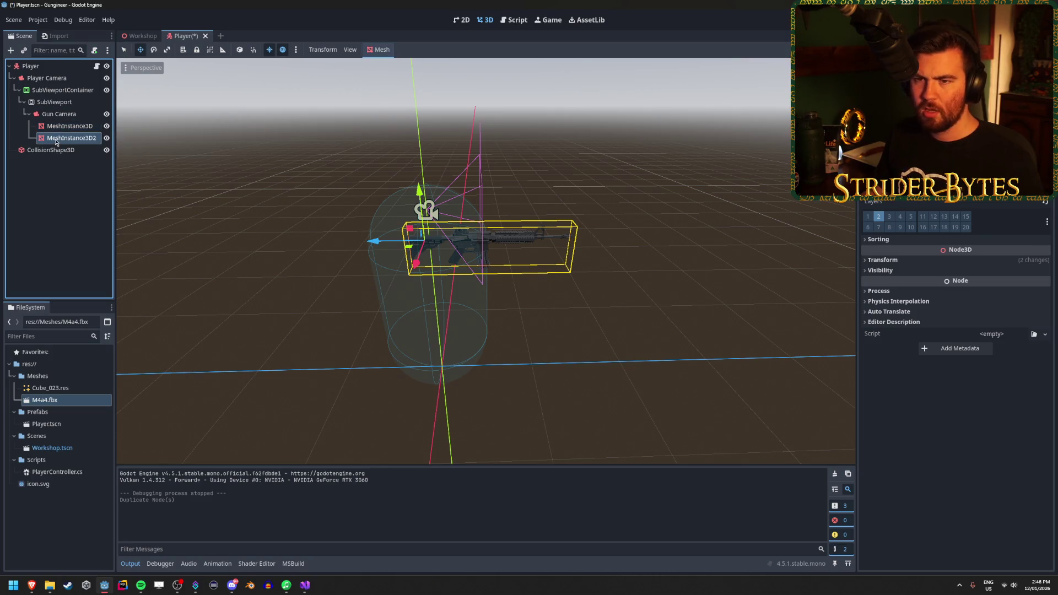
left_click_drag(65, 83, 66, 84)
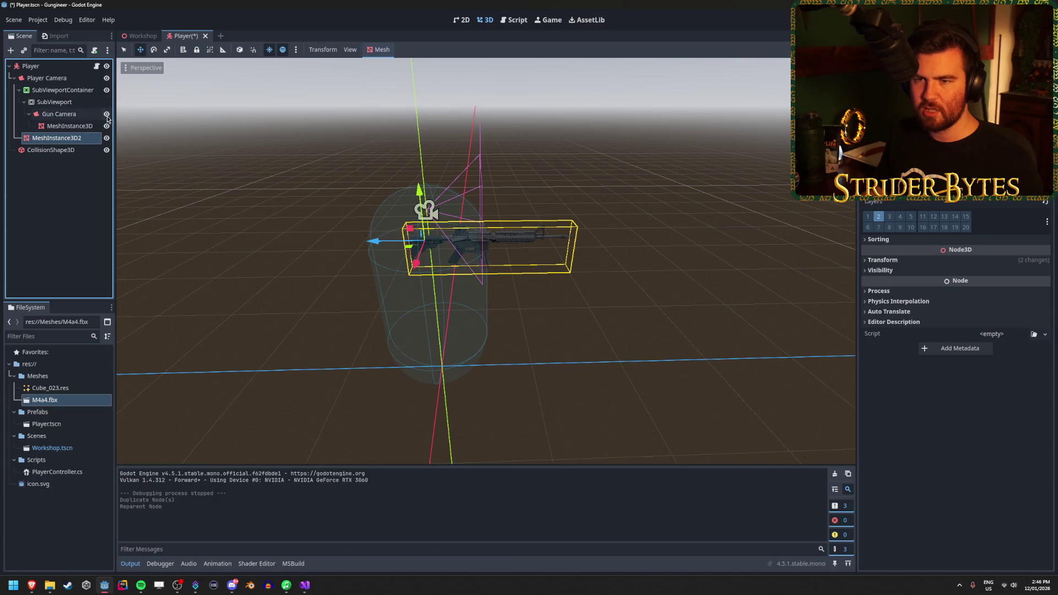
left_click(107, 91)
key("ctrl+s")
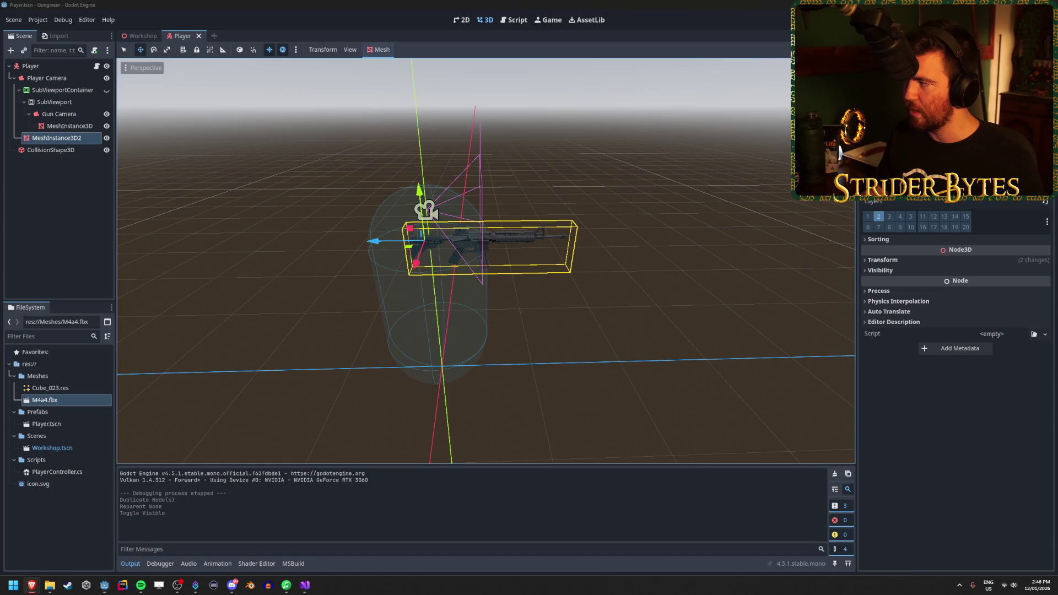
Run the game twice to view the shaded gun, then select the duplicate mesh
left_click(84, 214)
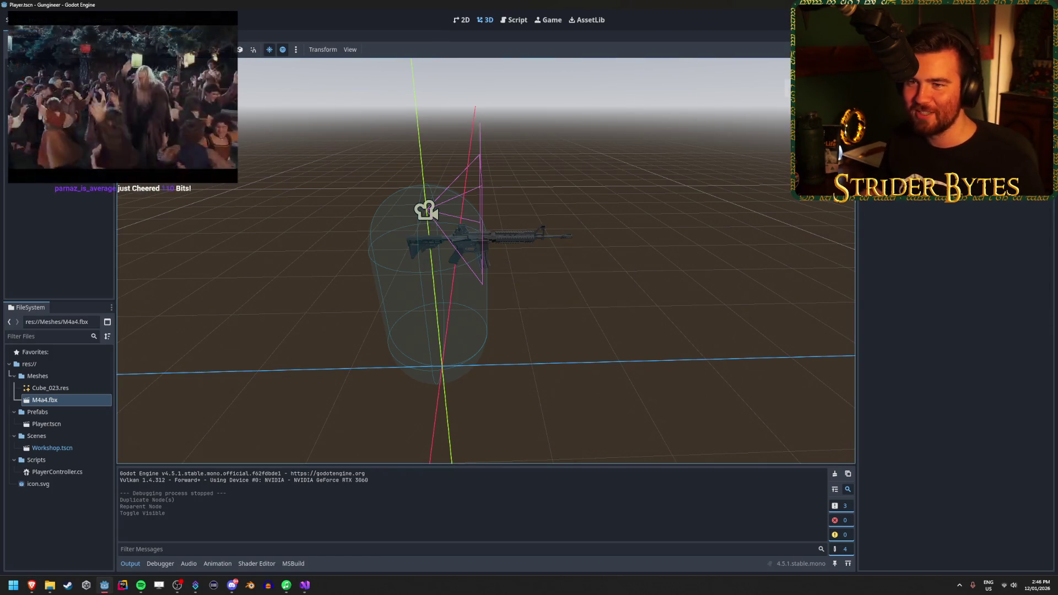
left_click(140, 36)
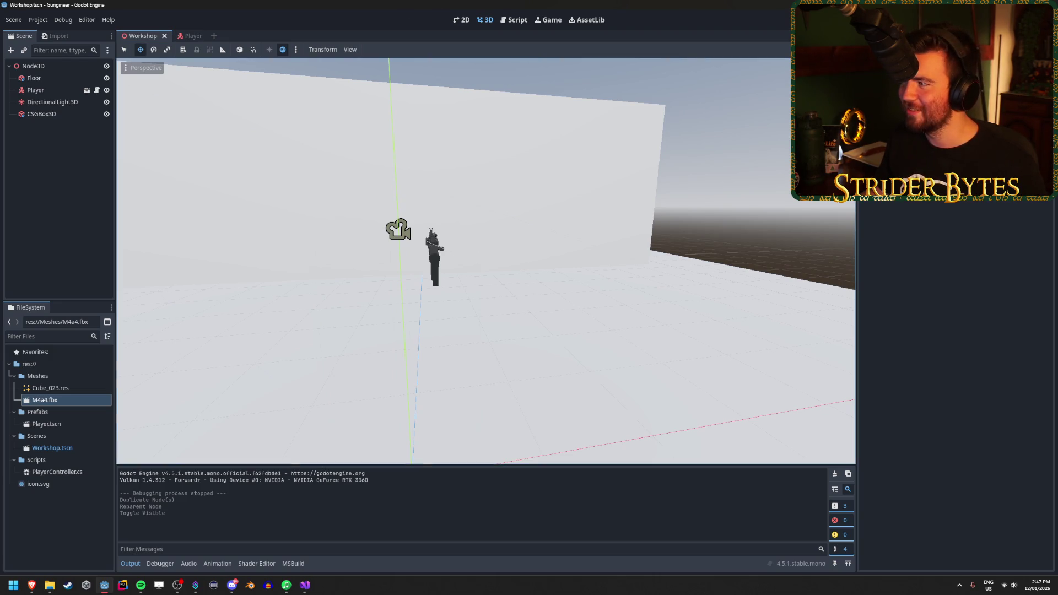
key("F5")
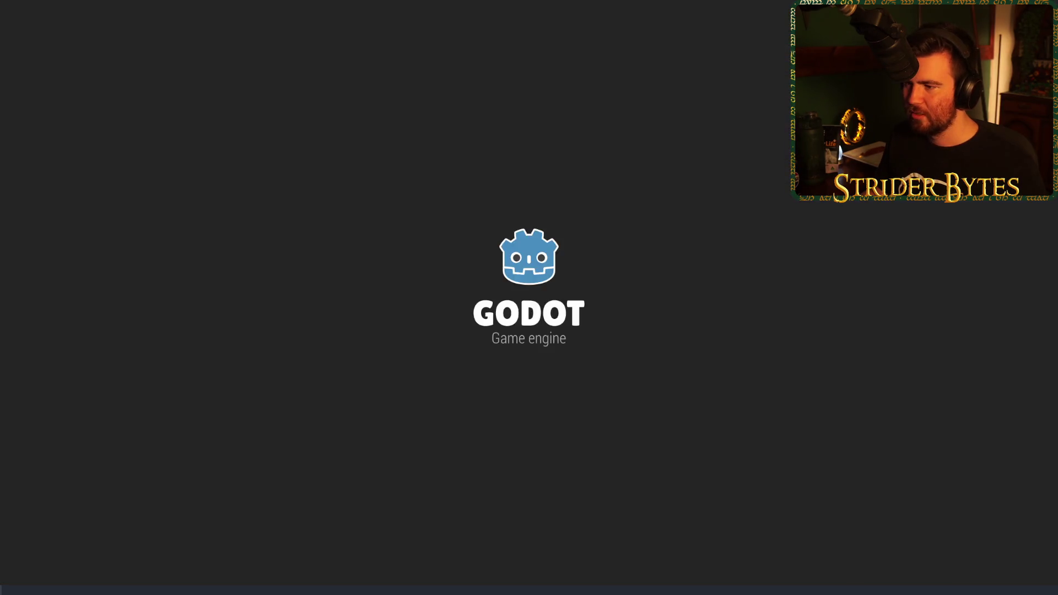
key("Escape")
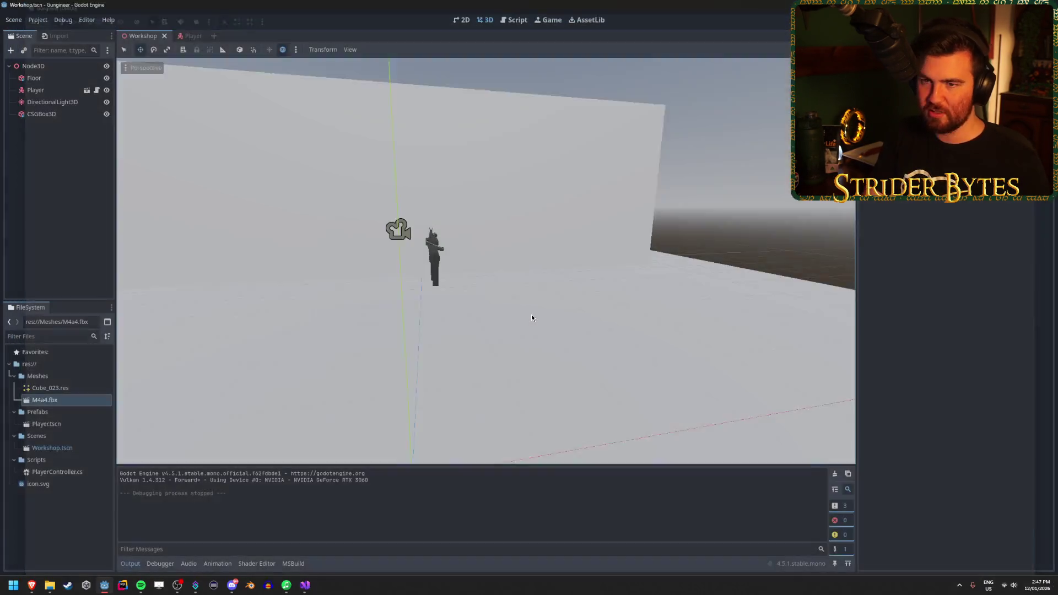
left_click(190, 36)
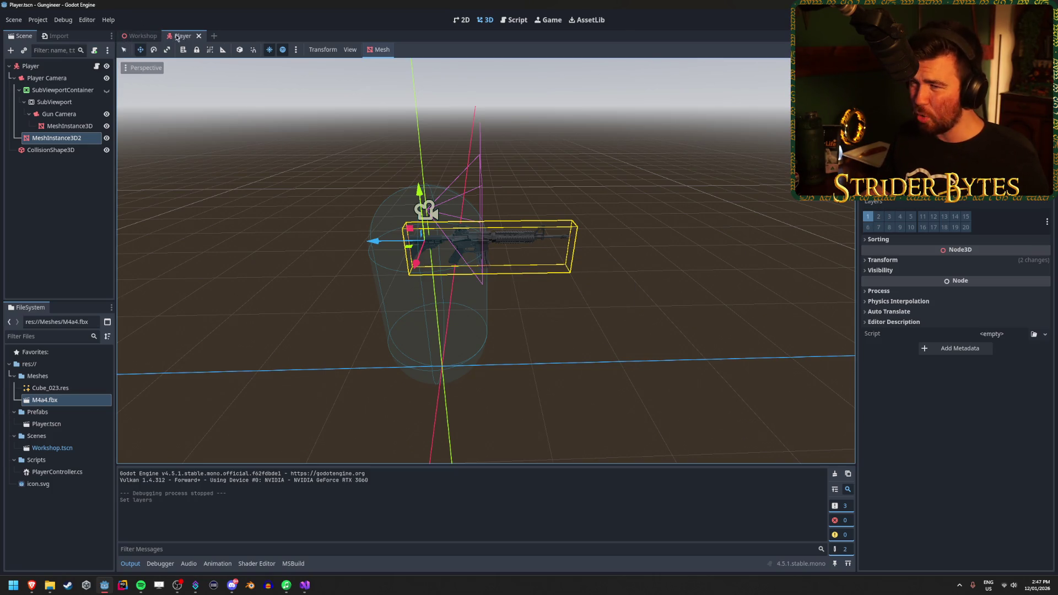
key("F5")
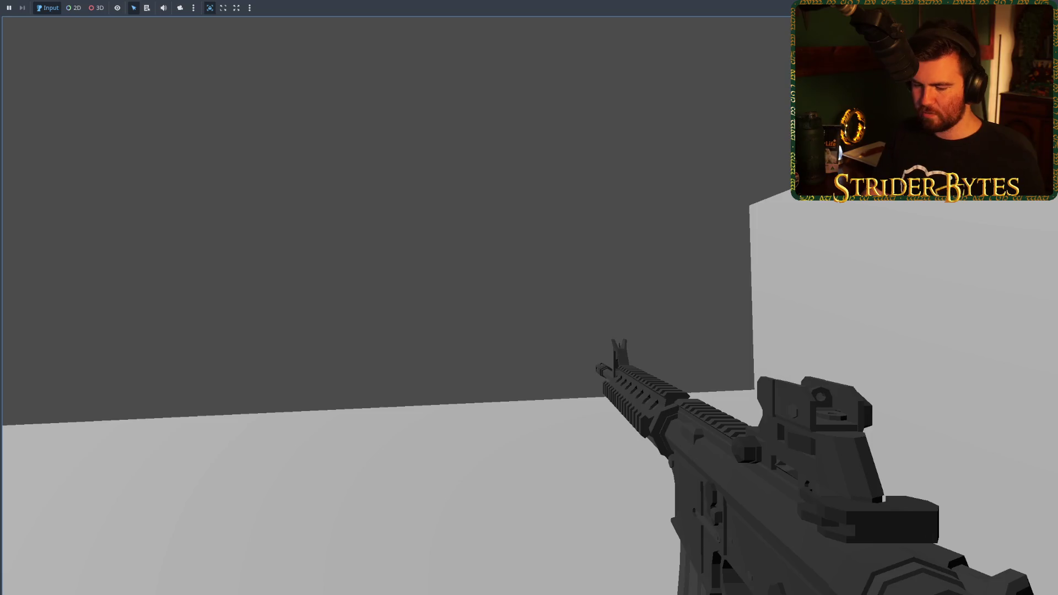
key("F8")
left_click(73, 138)
Delete MeshInstance3D2 and review the original gun mesh and Gun Camera settings
key("Delete")
key("Return")
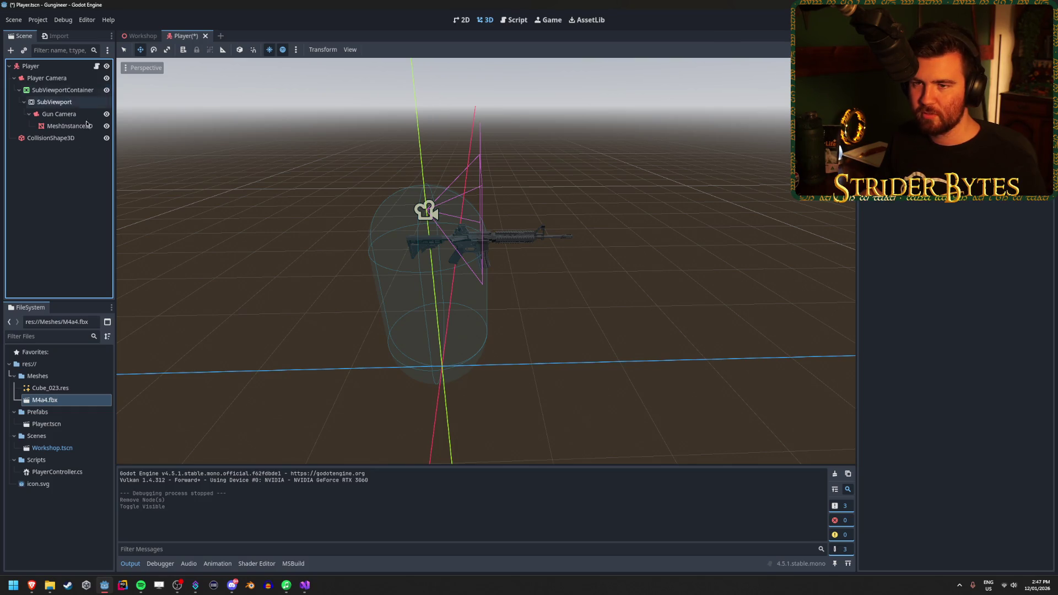
left_click(70, 127)
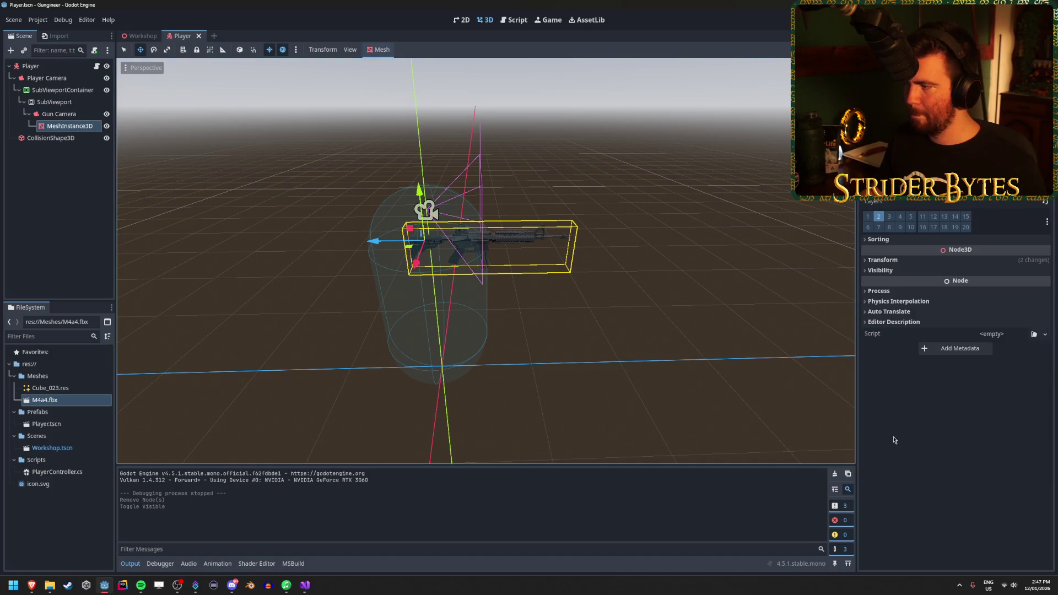
left_click(941, 440)
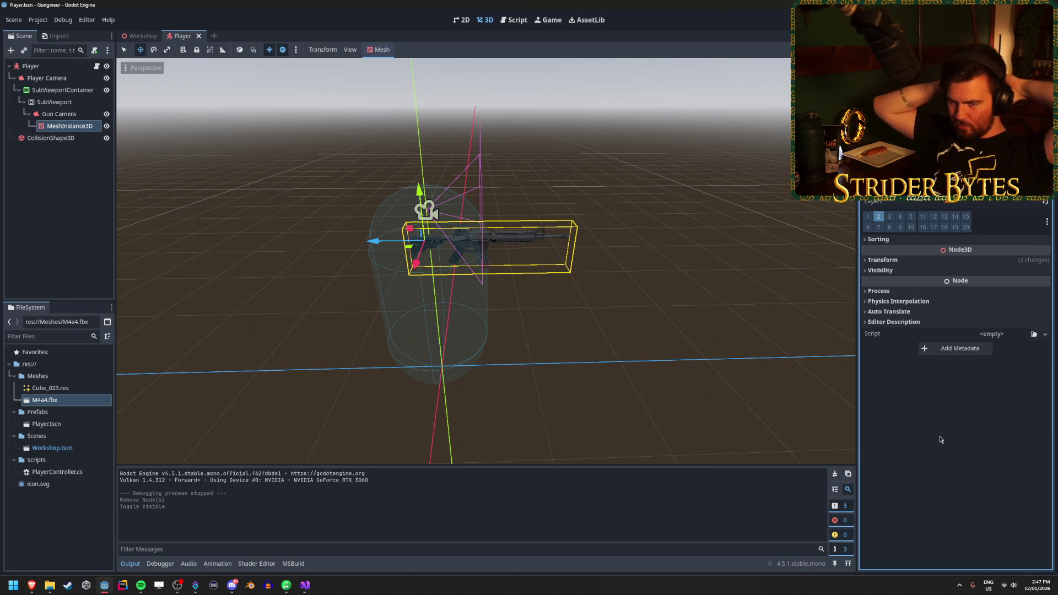
left_click(59, 114)
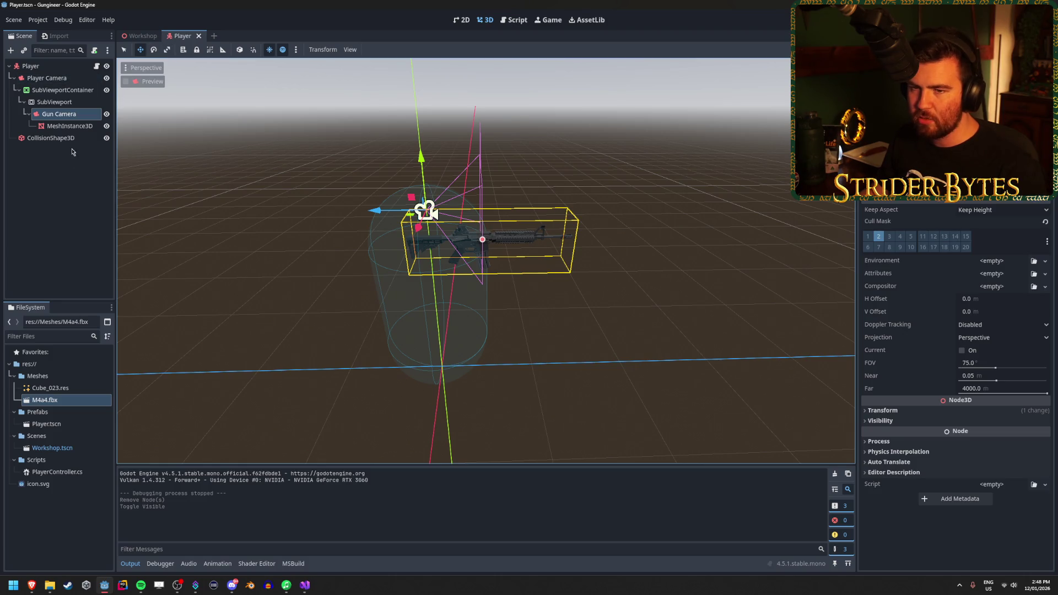
Select DirectionalLight3D in the Workshop scene and test-run the game, moving the player
left_click(142, 36)
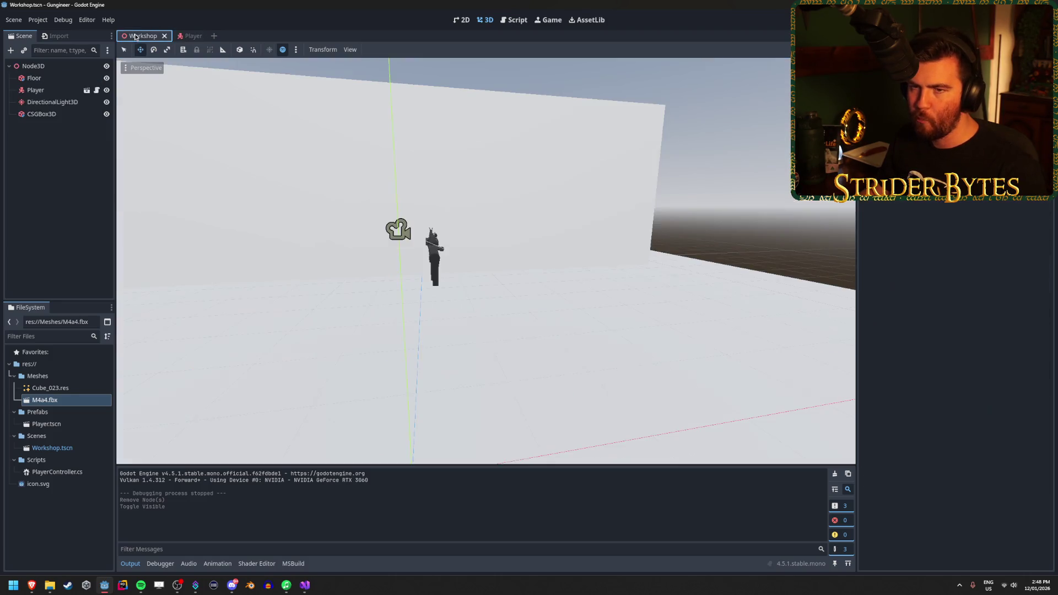
left_click(58, 105)
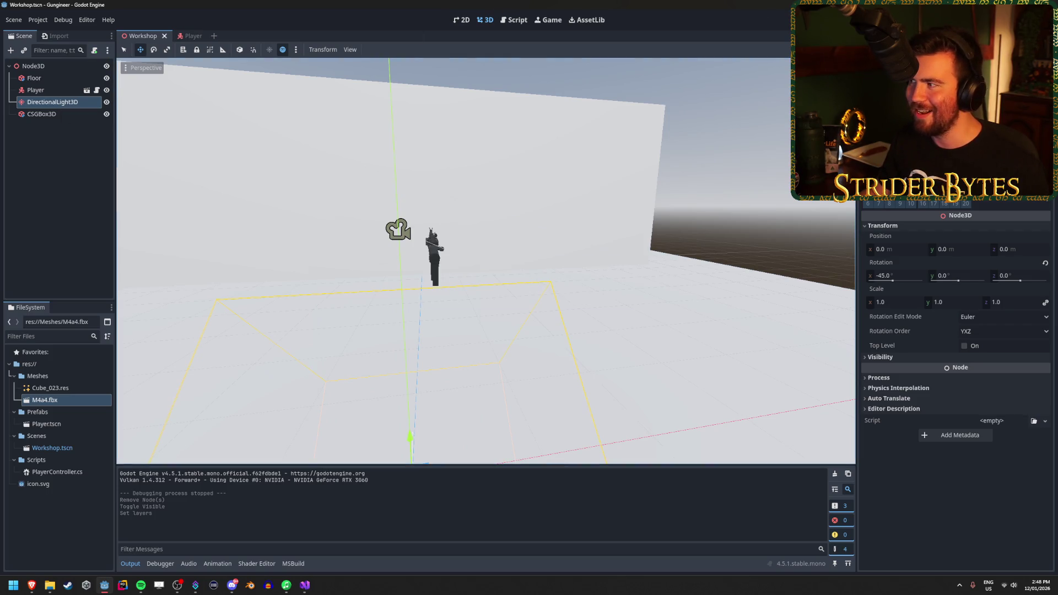
key("F5")
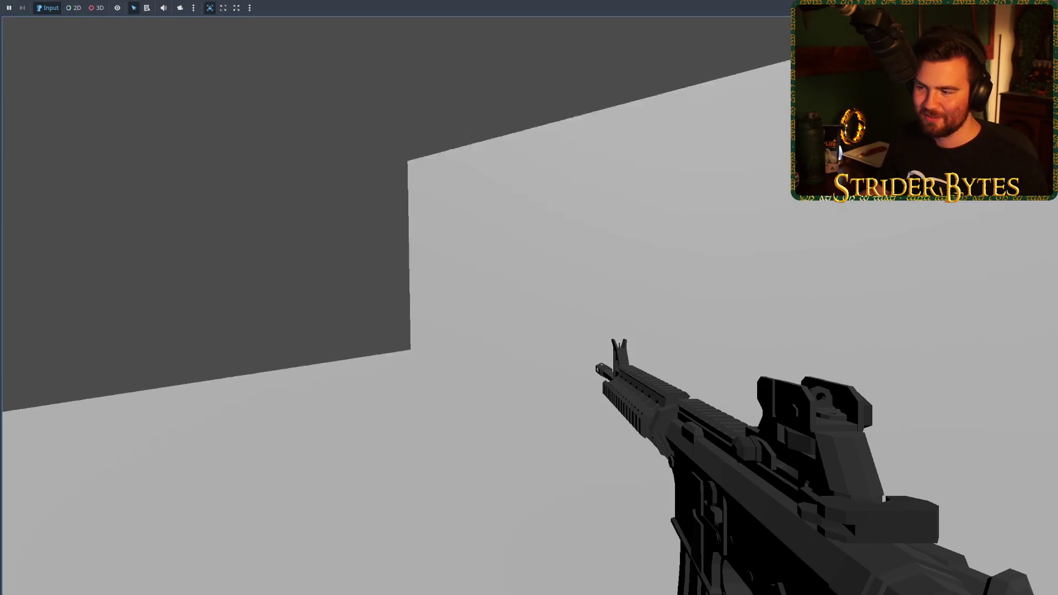
mouse_move(529, 298)
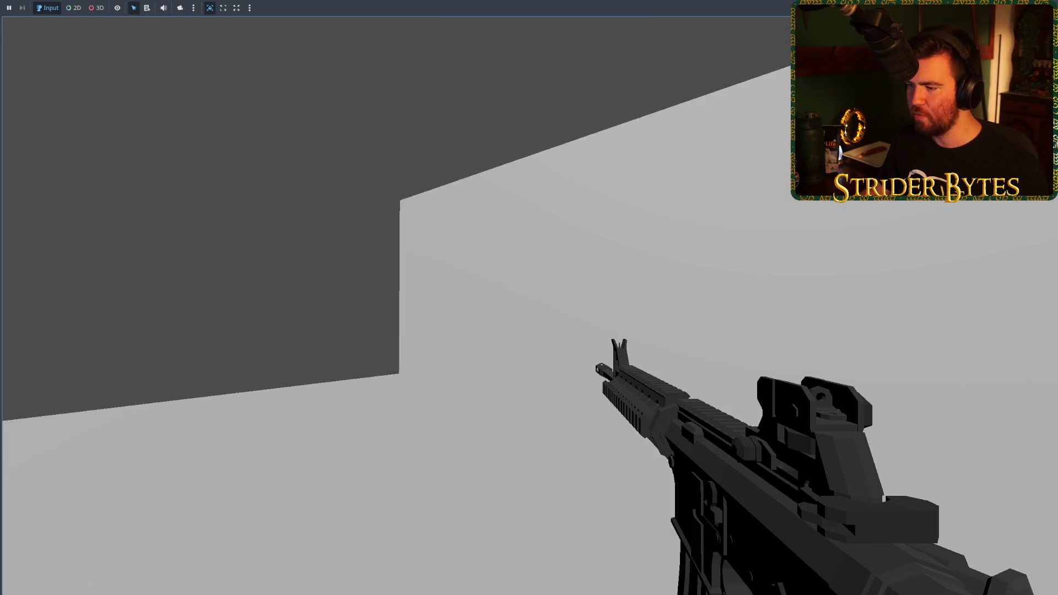
key("w")
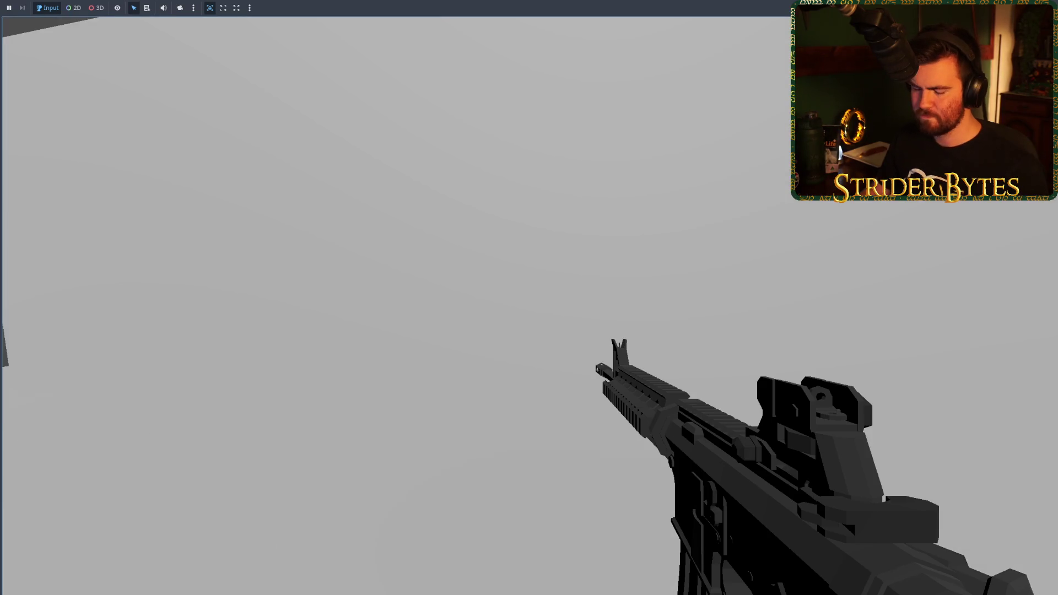
key("F8")
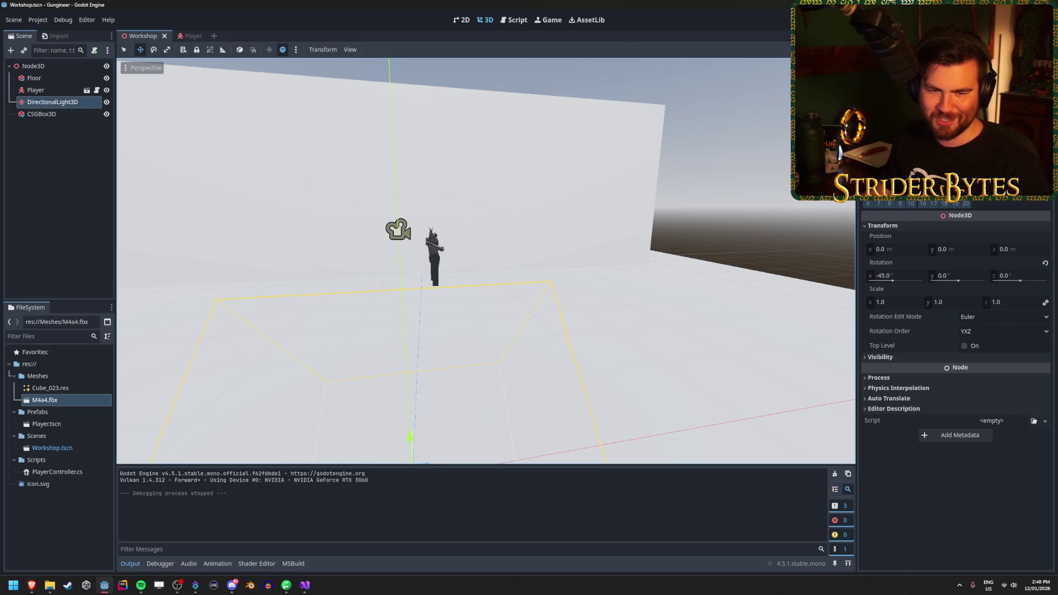
key("alt+Tab")
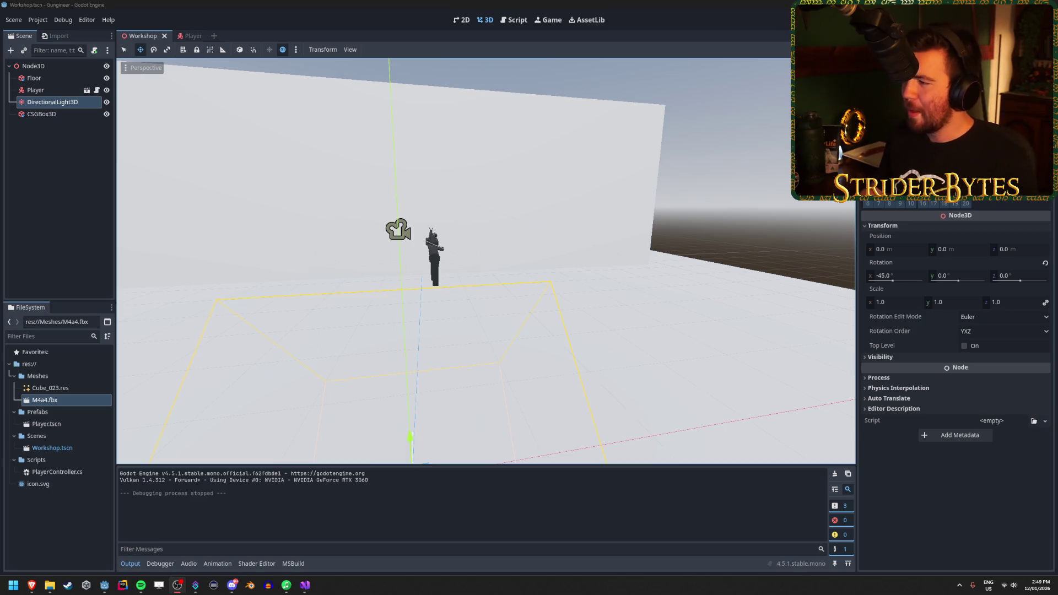
key("alt+Tab")
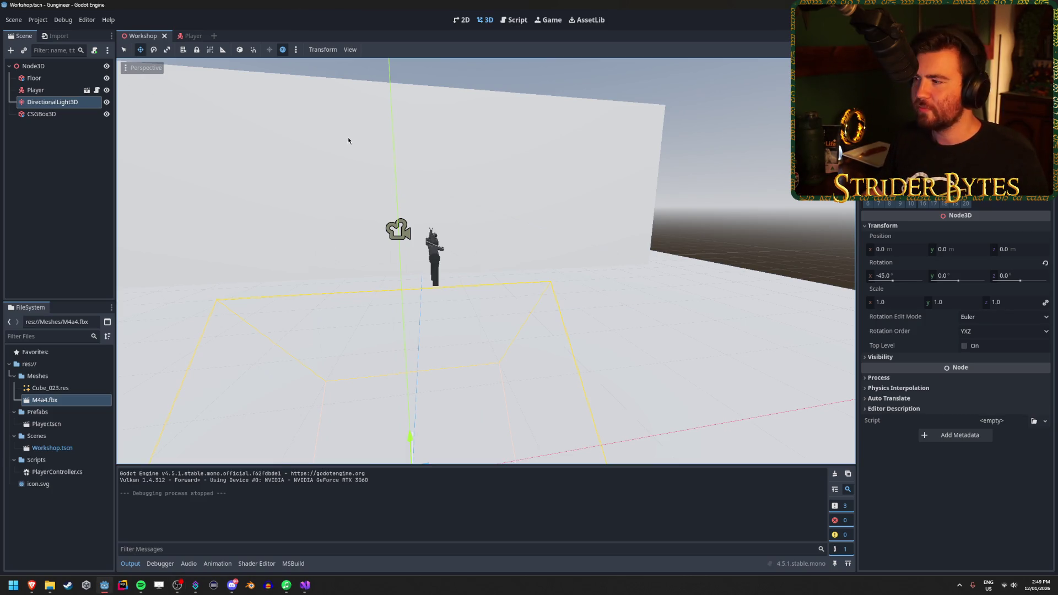
left_click(944, 485)
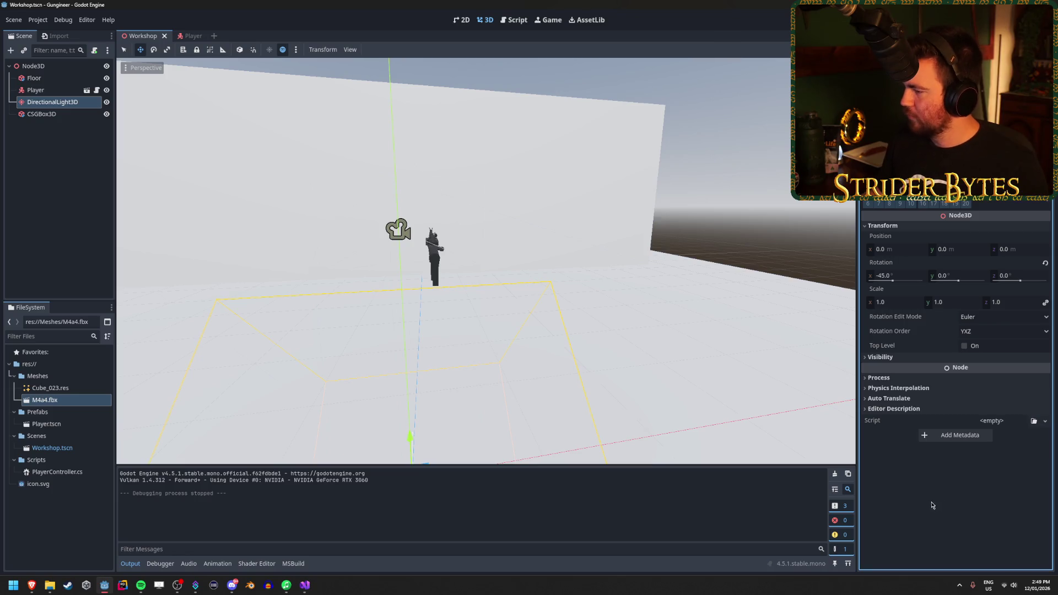
scroll(956, 385, "up", 3)
scroll(956, 386, "down", 3)
scroll(956, 385, "up", 1)
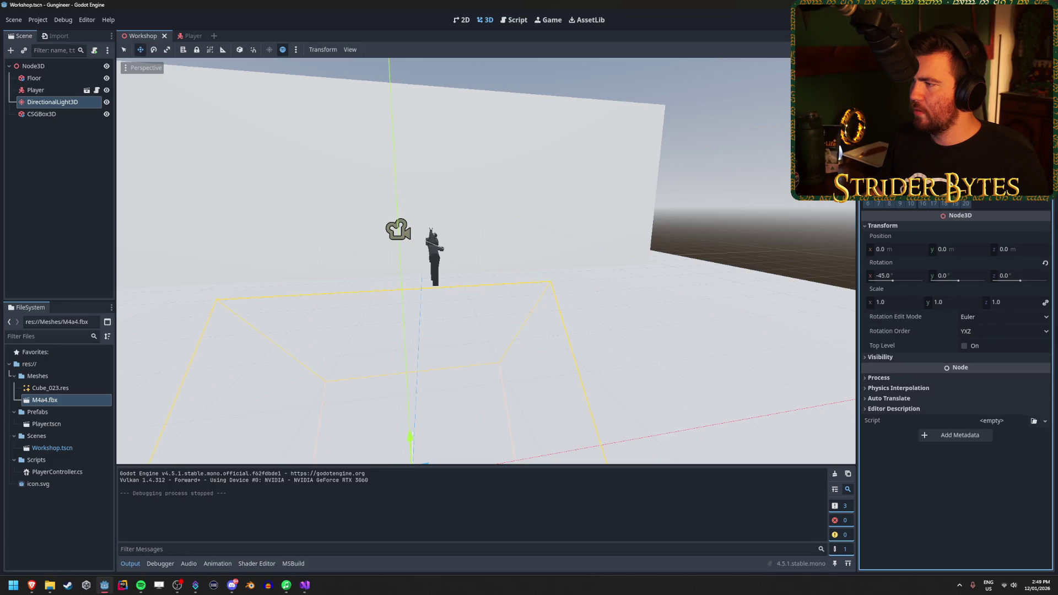
scroll(956, 386, "up", 3)
scroll(956, 385, "down", 3)
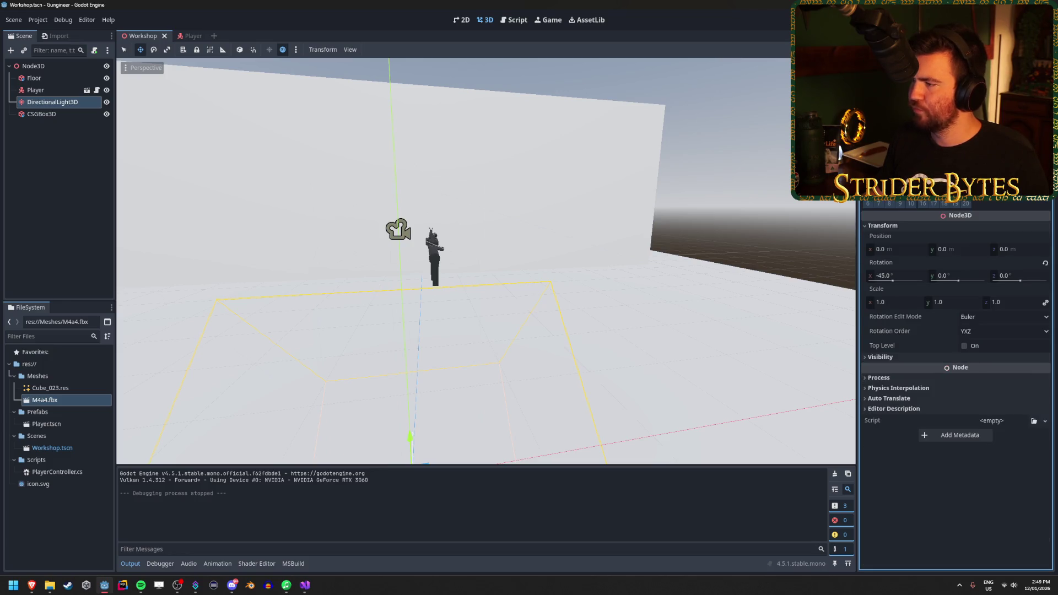
scroll(956, 386, "up", 3)
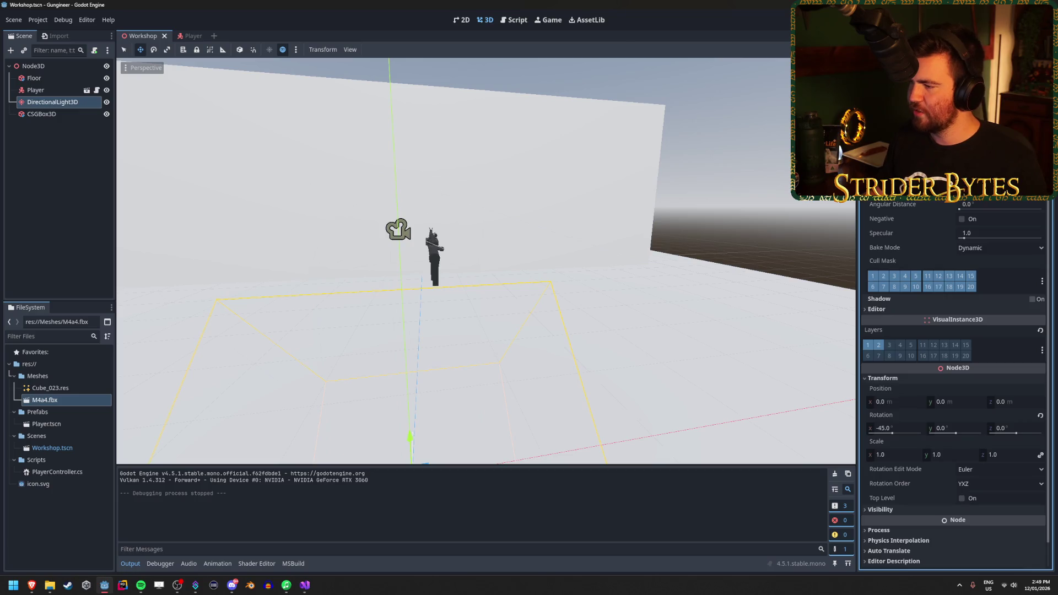
scroll(956, 386, "down", 3)
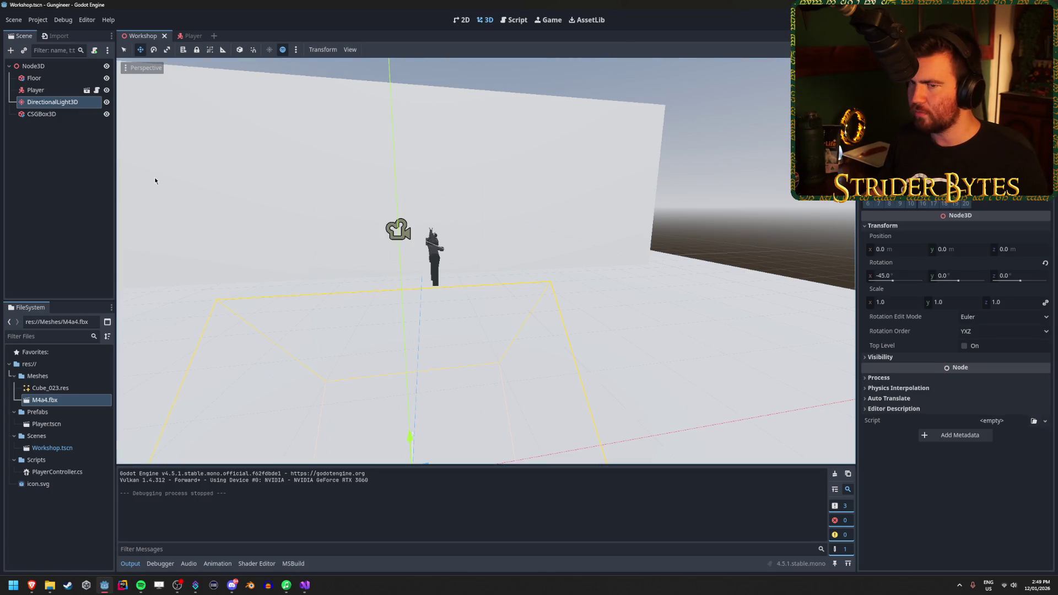
left_click(189, 36)
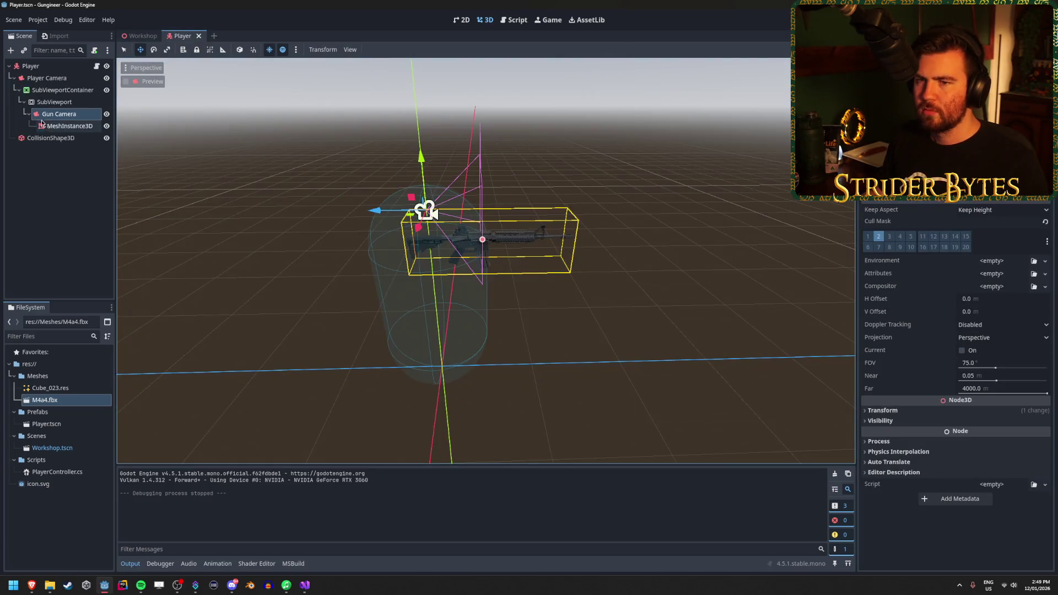
Tick Current on Gun Camera, save, then make Player Camera the current camera
left_click(962, 351)
key("ctrl+s")
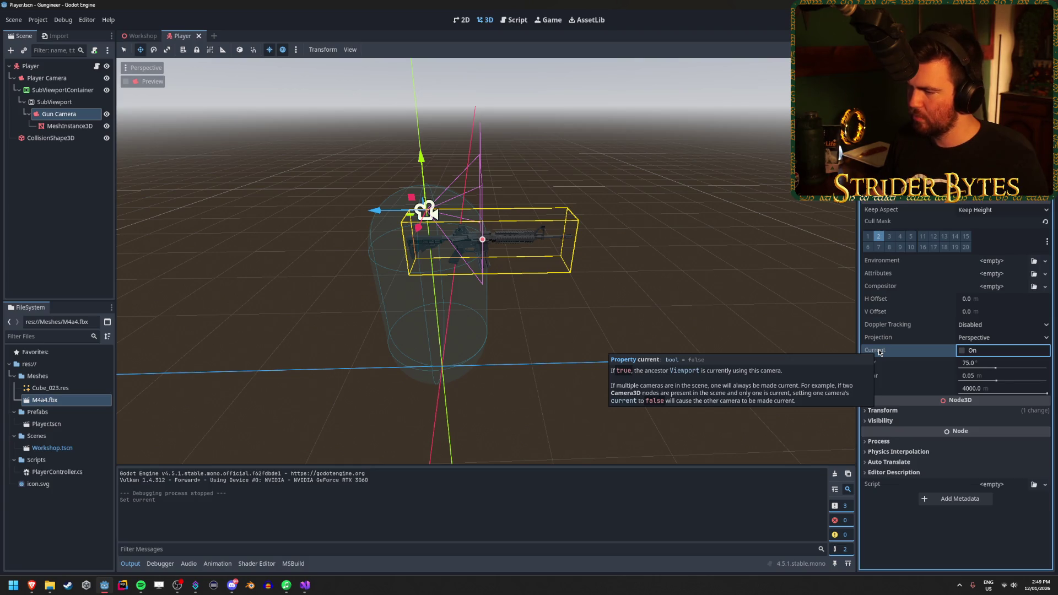
left_click(47, 77)
left_click(959, 350)
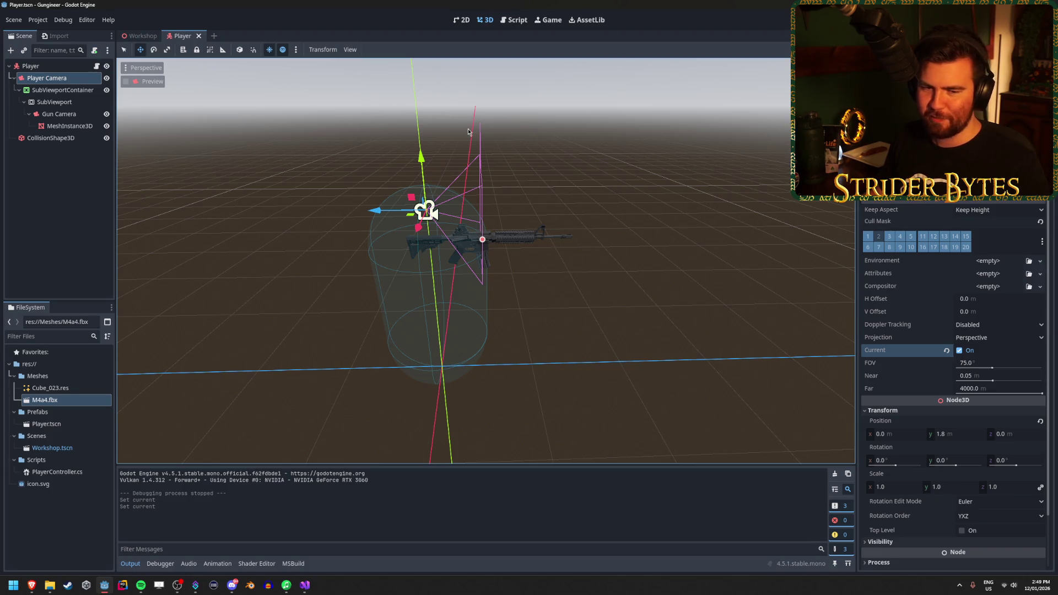
Test-run the game to see the rifle in first person, then select Gun Camera
key("F5")
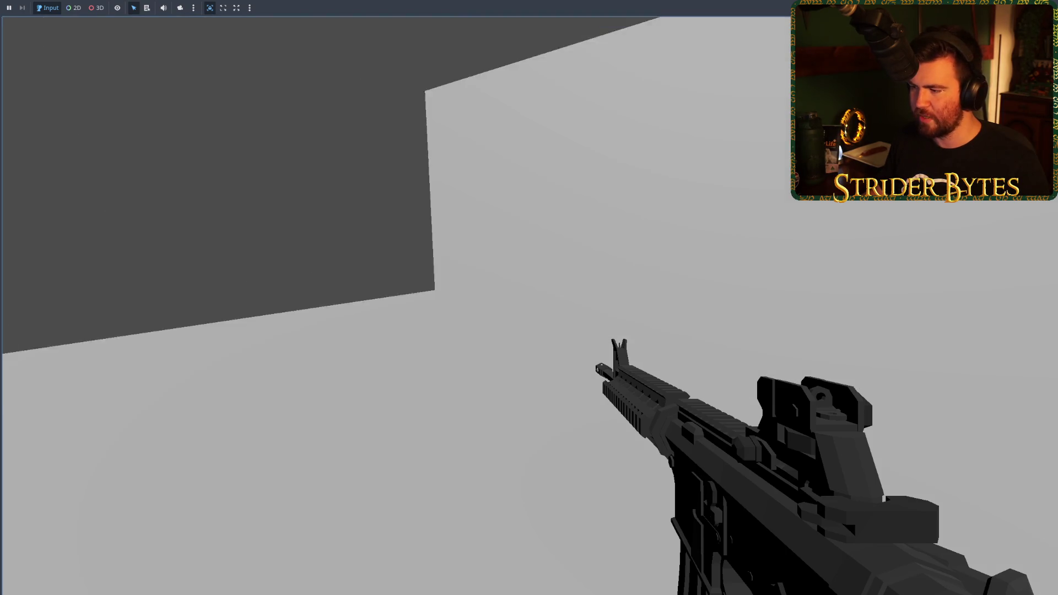
key("F8")
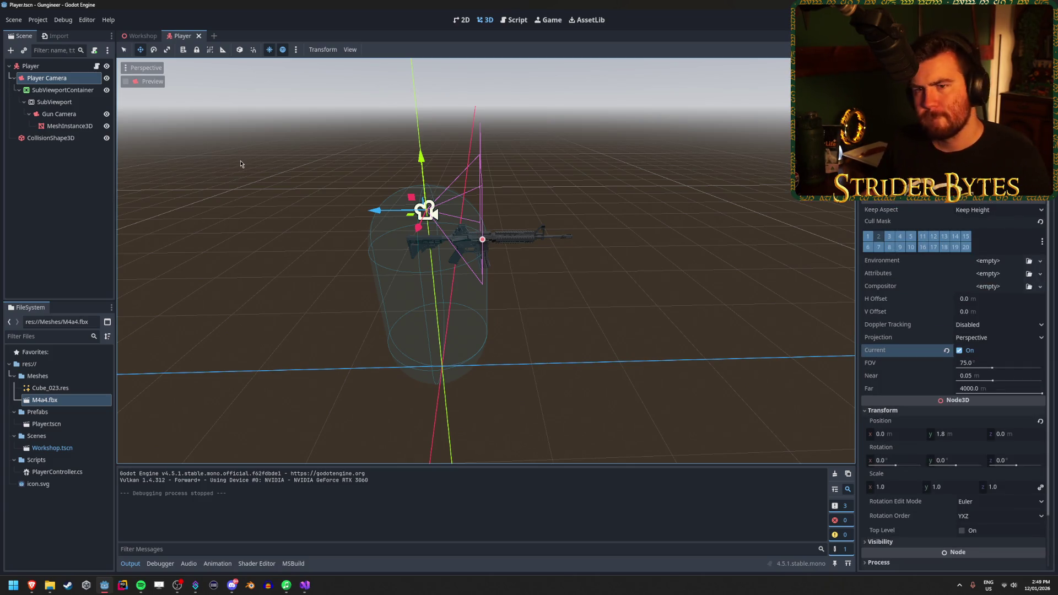
left_click(72, 117)
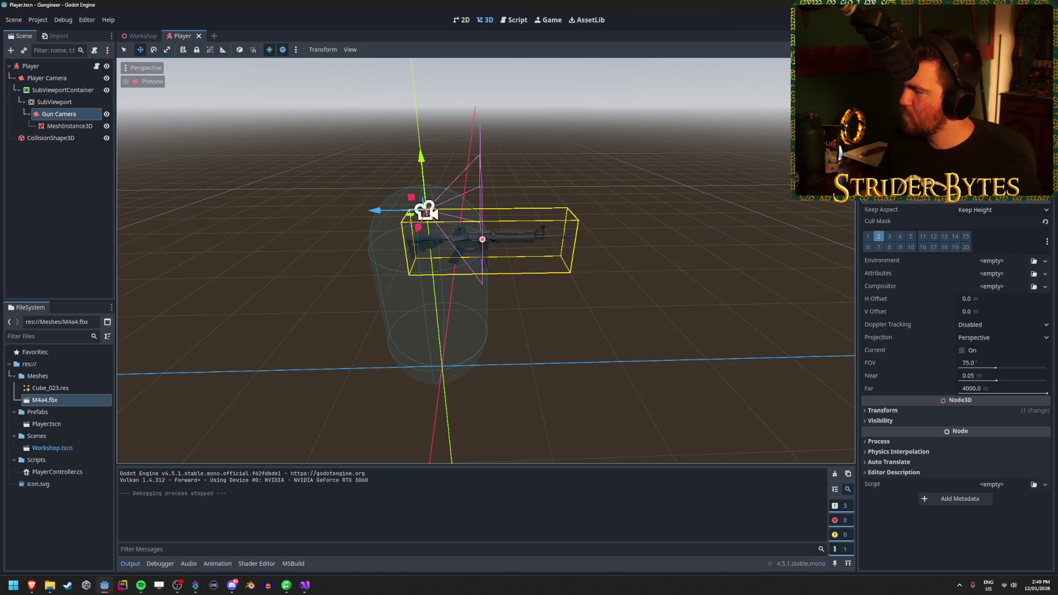
Try widening the Gun Camera FOV, then undo it back to 75
left_click(879, 442)
left_click(880, 444)
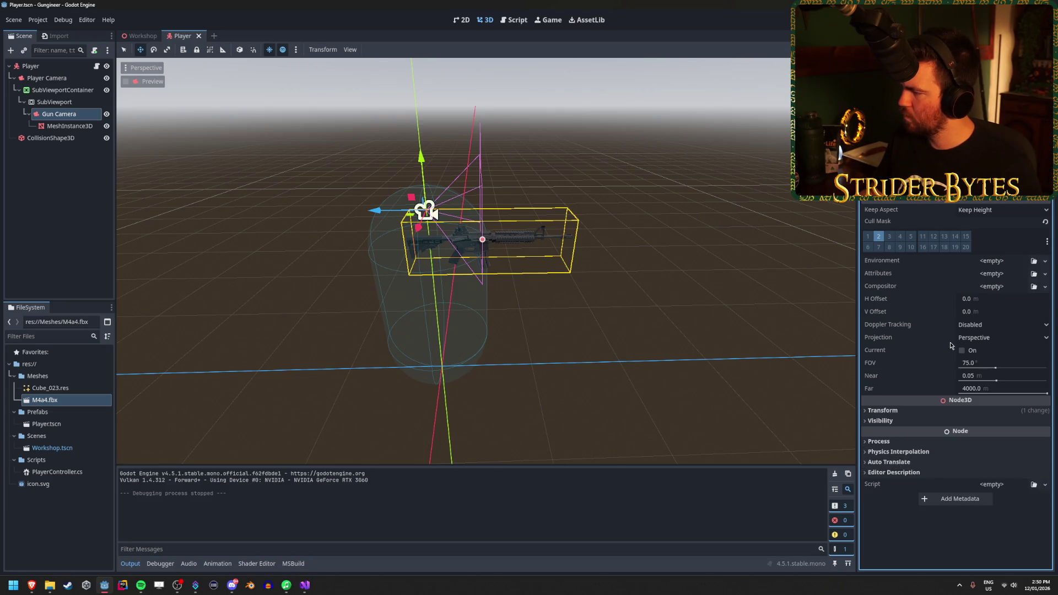
mouse_move(927, 340)
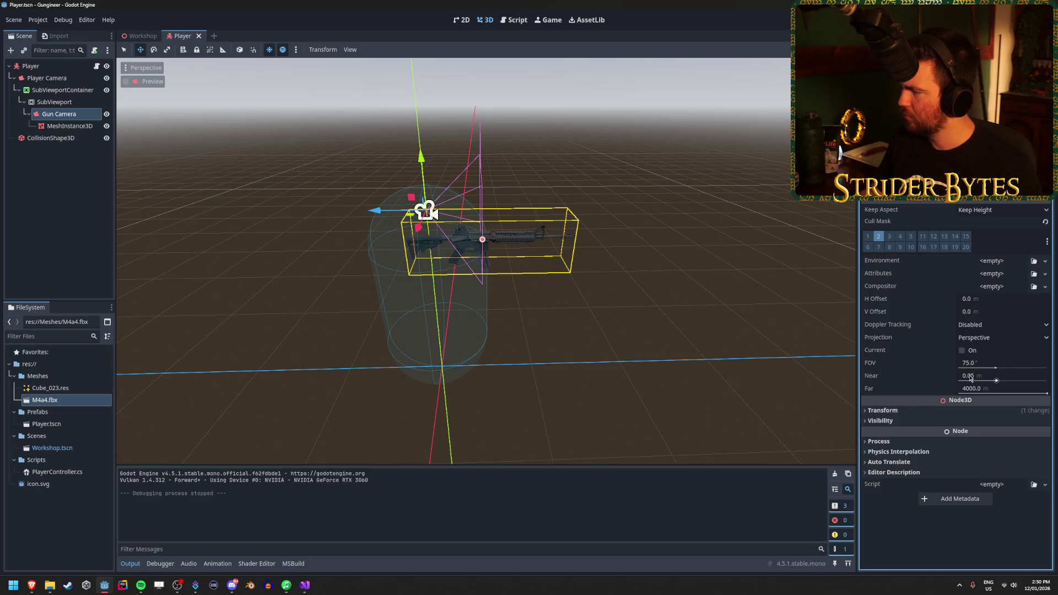
left_click_drag(995, 367, 1015, 371)
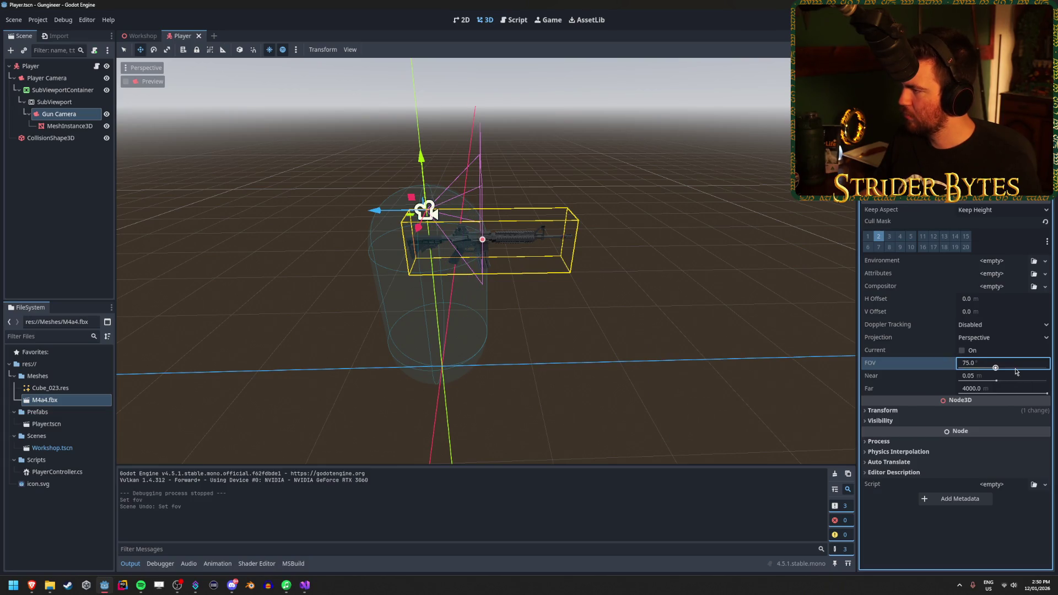
key("ctrl+z")
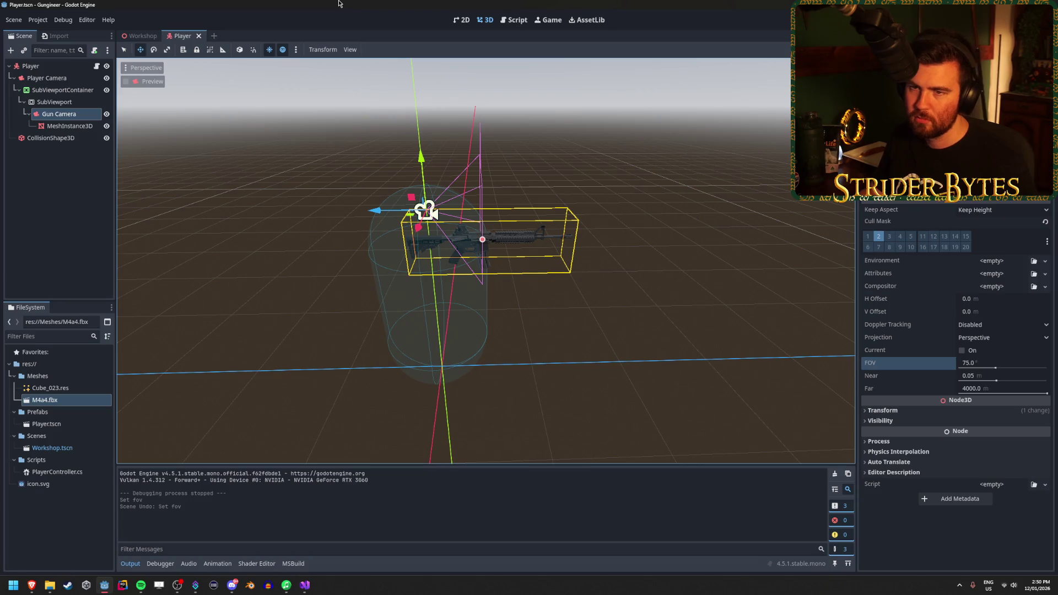
Check Player Camera's Compositor options, then select SubViewport to view its settings
left_click(47, 78)
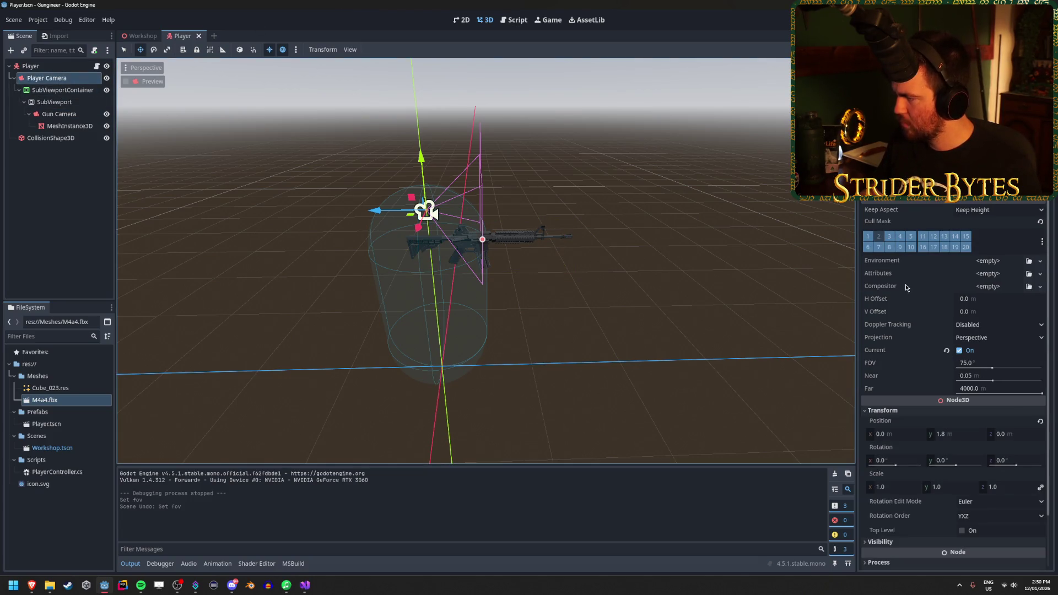
left_click(1040, 287)
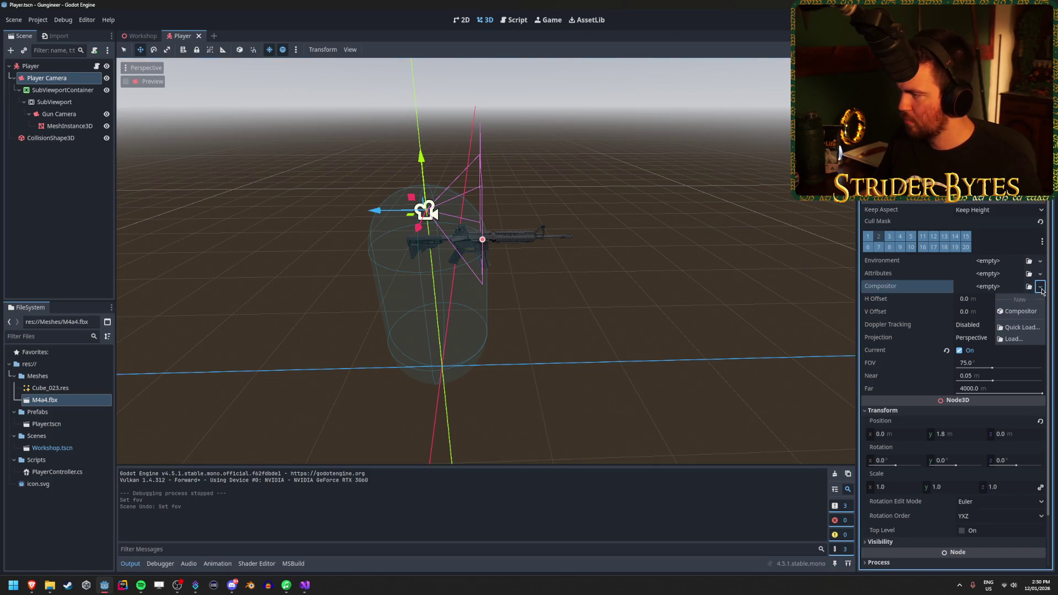
left_click(1043, 277)
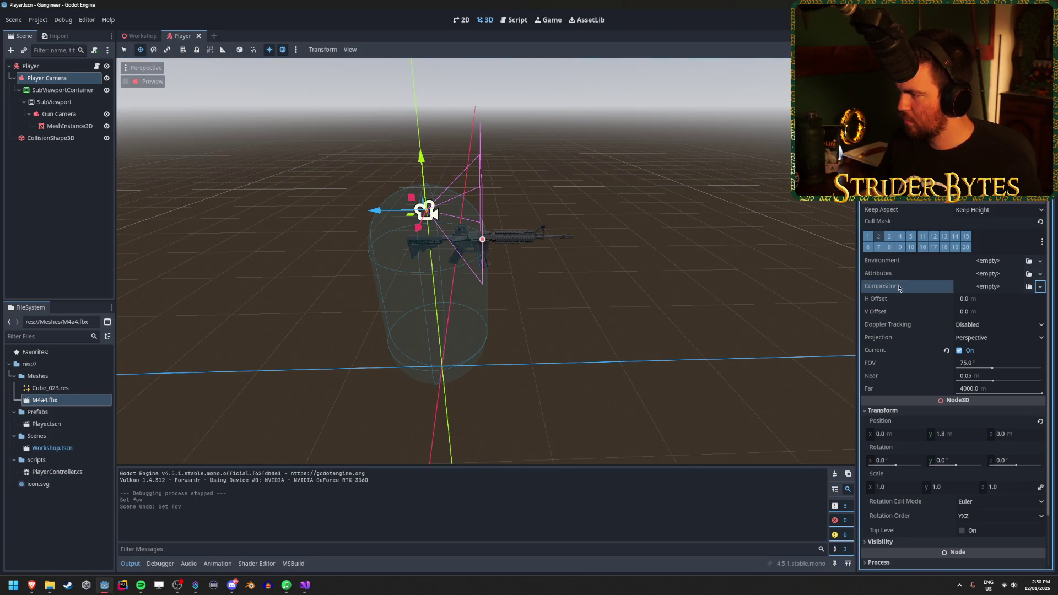
left_click(64, 112)
left_click(64, 102)
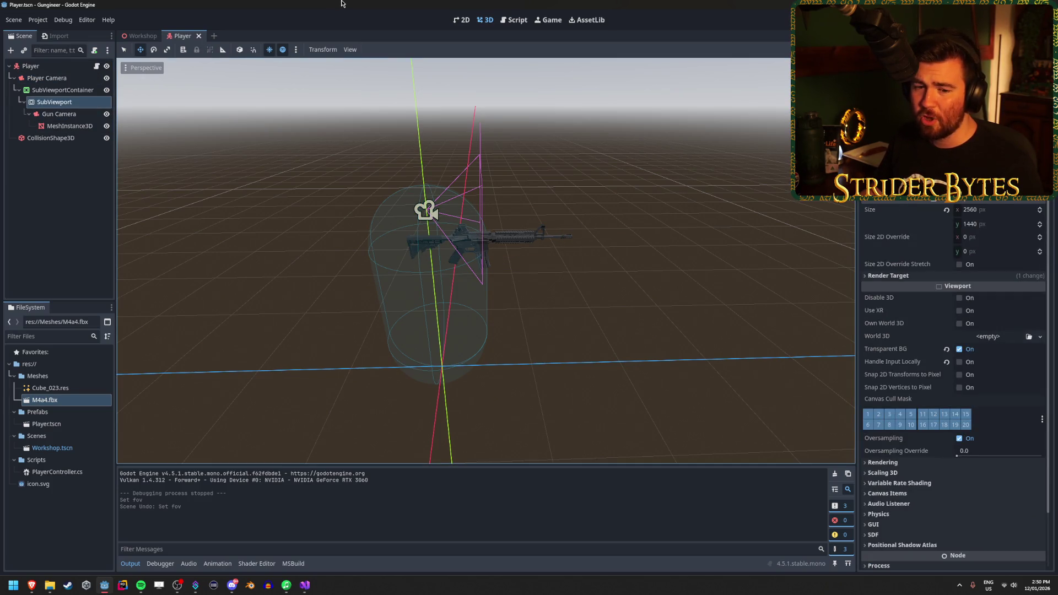
Switch from Godot to the Brave window with the r/godot SubViewport lighting thread
key("alt+Tab")
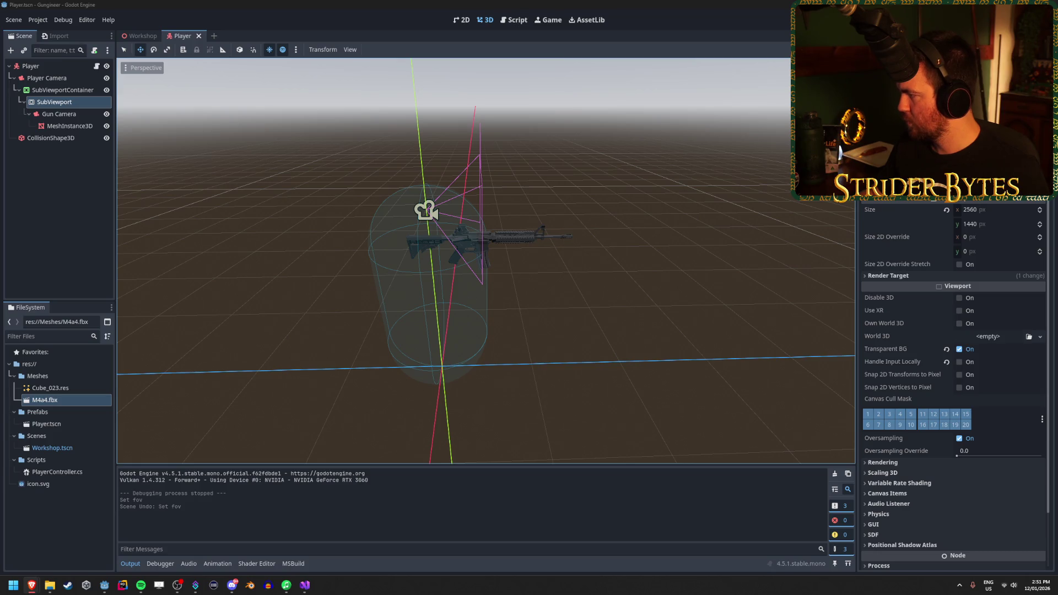
key("alt+Tab")
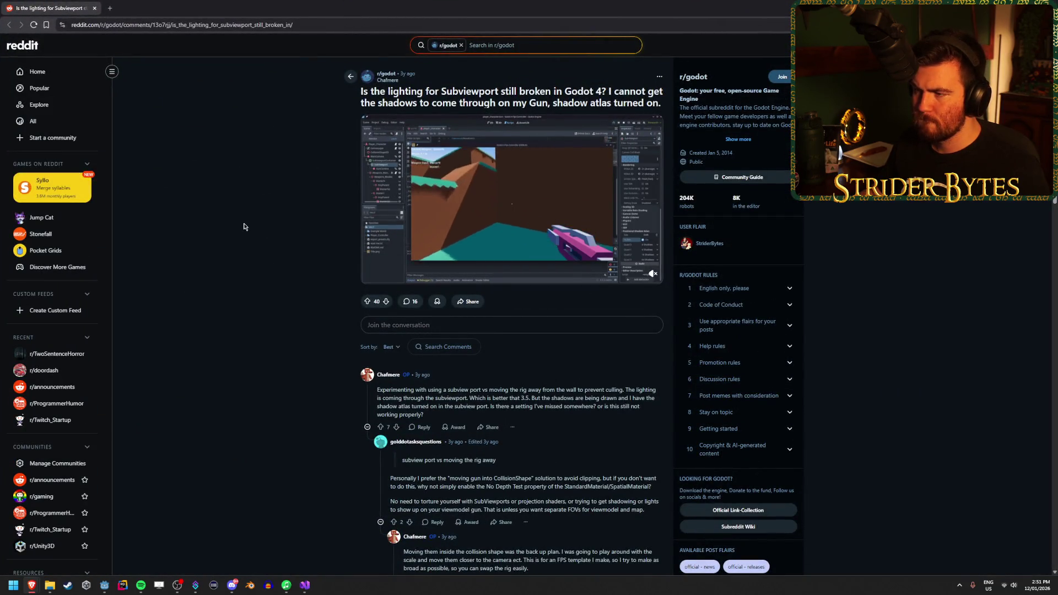
Pause the embedded video at 0:10 and highlight lines of the poster's comment while reading
mouse_move(539, 226)
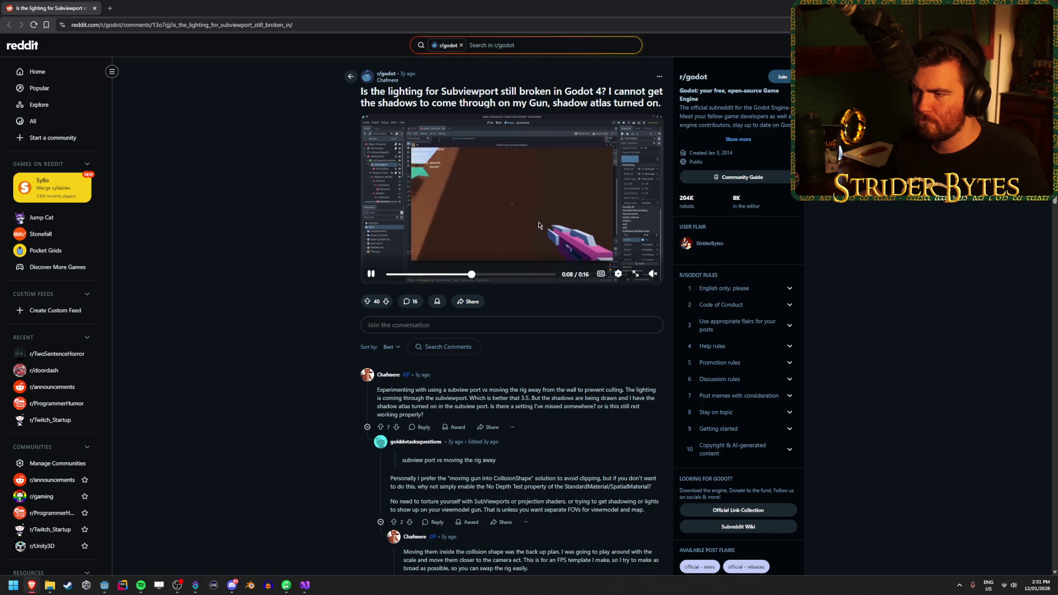
left_click(372, 273)
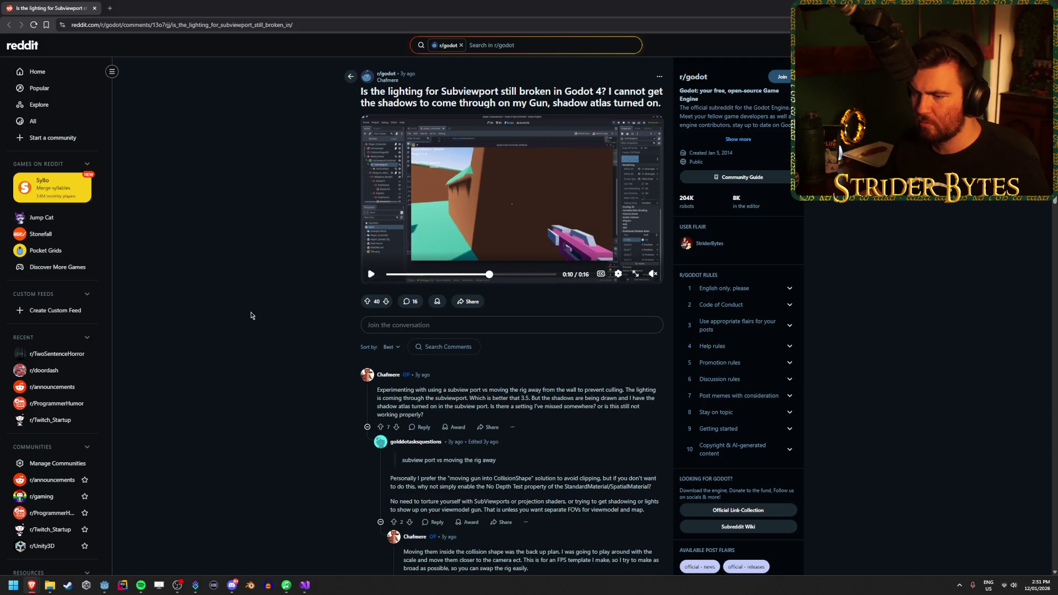
scroll(458, 292, "down", 2)
left_click_drag(457, 308, 539, 309)
left_click(538, 310)
left_click_drag(473, 307, 646, 308)
left_click(607, 307)
left_click(551, 311)
left_click_drag(394, 315, 561, 315)
left_click(561, 316)
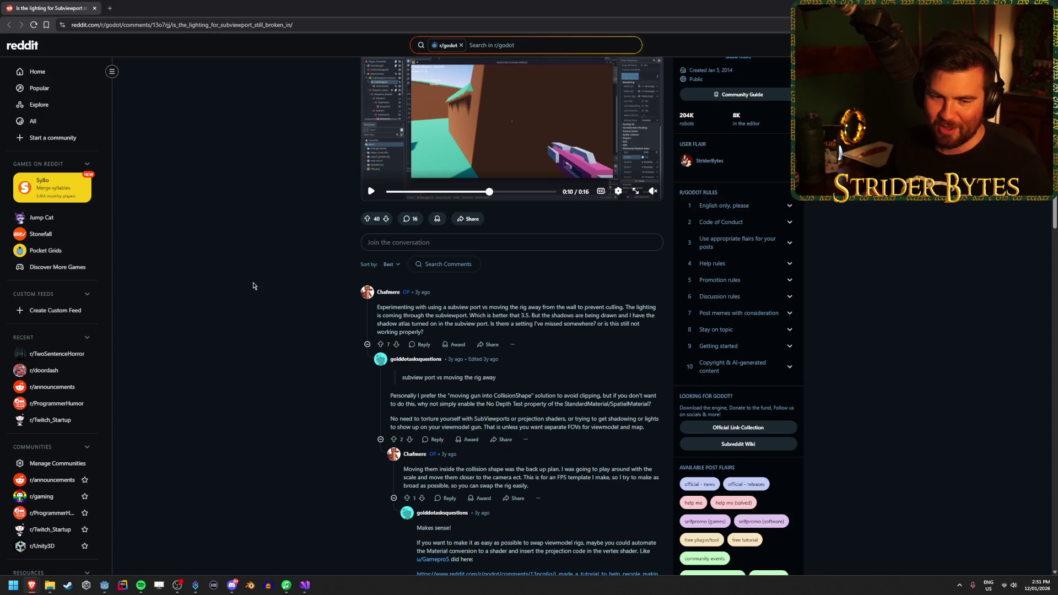
scroll(273, 272, "down", 5)
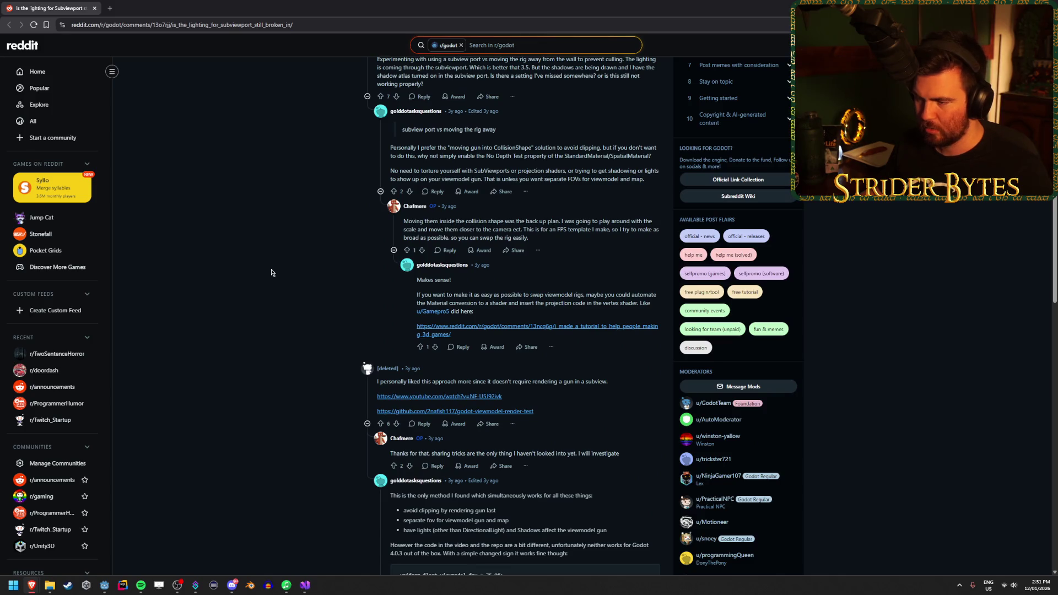
scroll(271, 273, "down", 2)
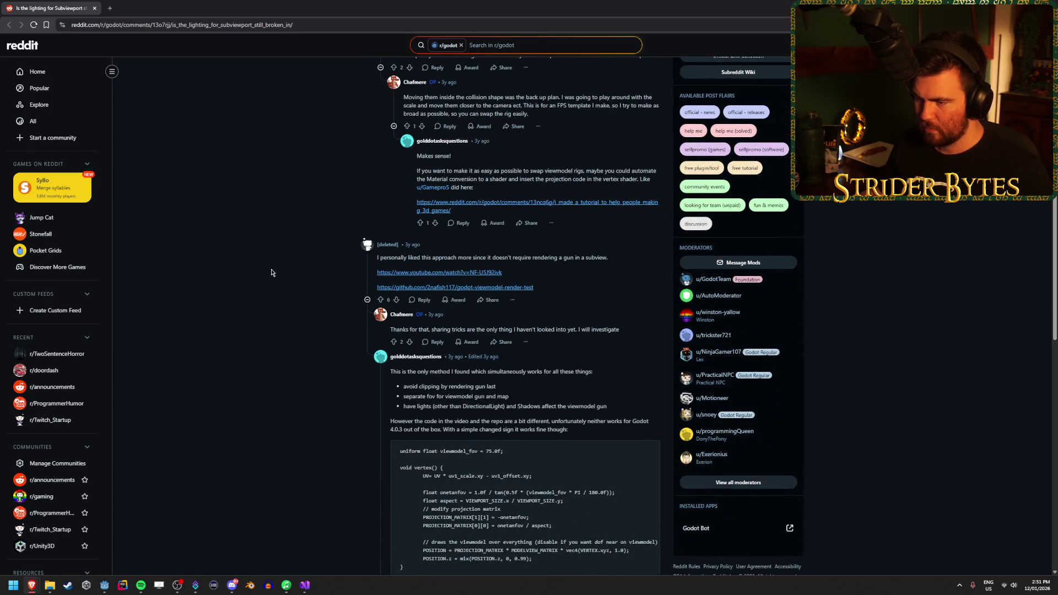
scroll(271, 273, "down", 2)
scroll(271, 272, "down", 1)
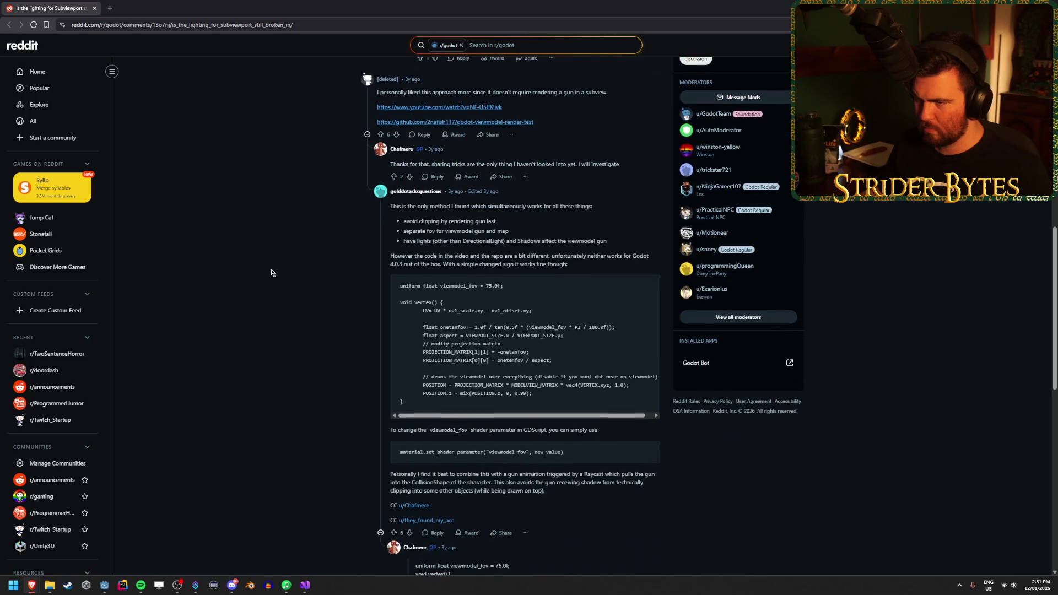
scroll(271, 272, "down", 7)
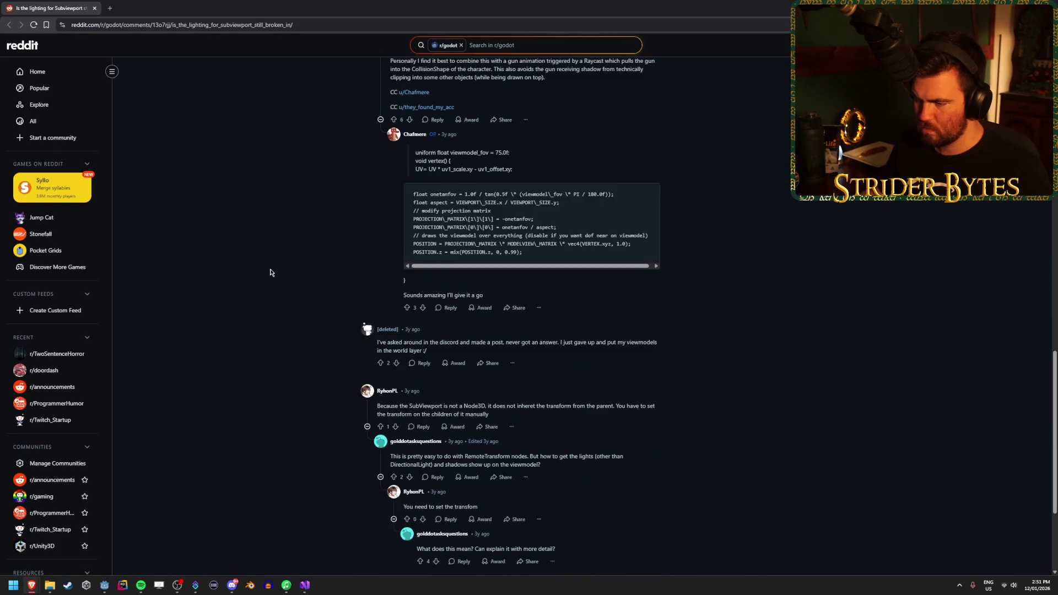
scroll(268, 273, "down", 4)
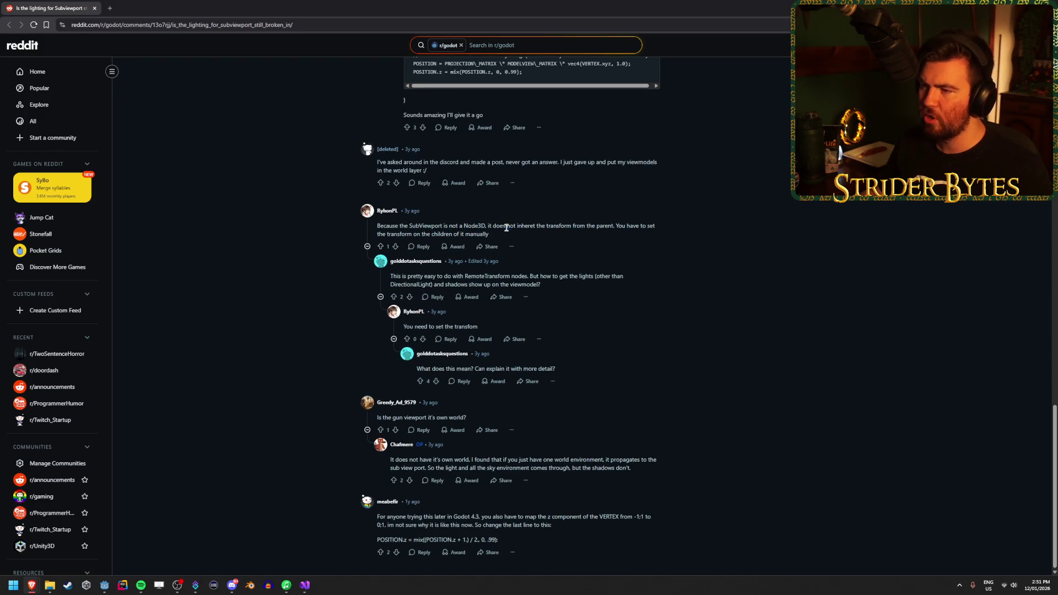
left_click_drag(496, 226, 416, 227)
left_click(419, 226)
left_click_drag(507, 226, 440, 227)
left_click(245, 237)
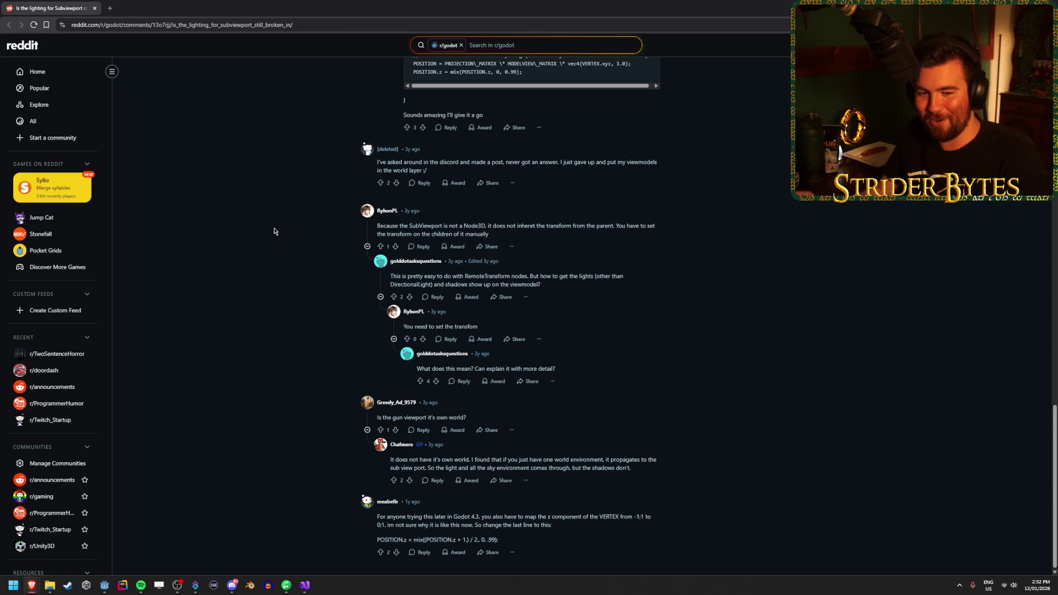
scroll(261, 230, "up", 10)
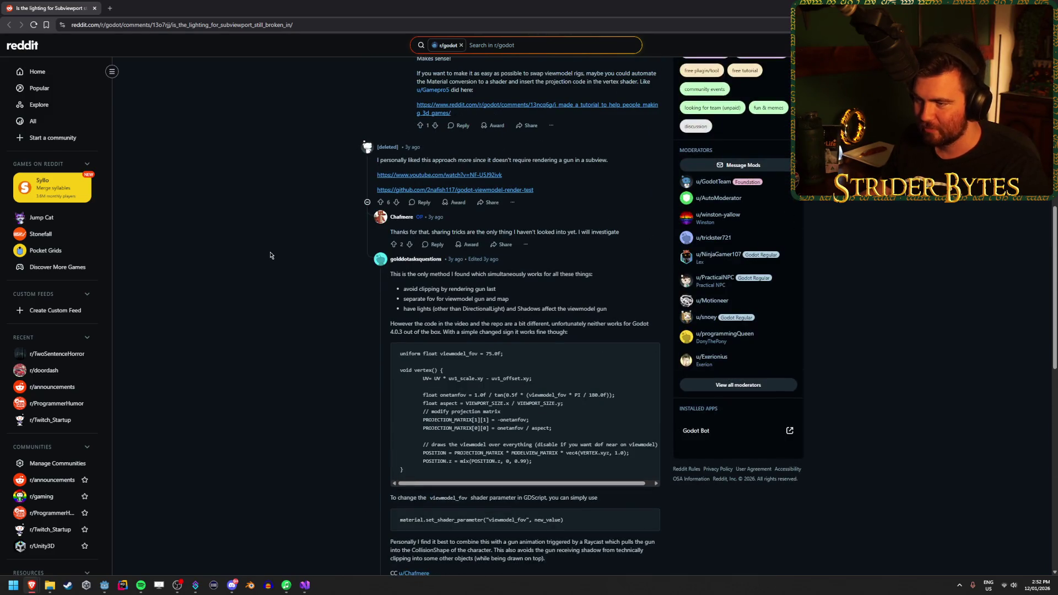
scroll(270, 255, "up", 5)
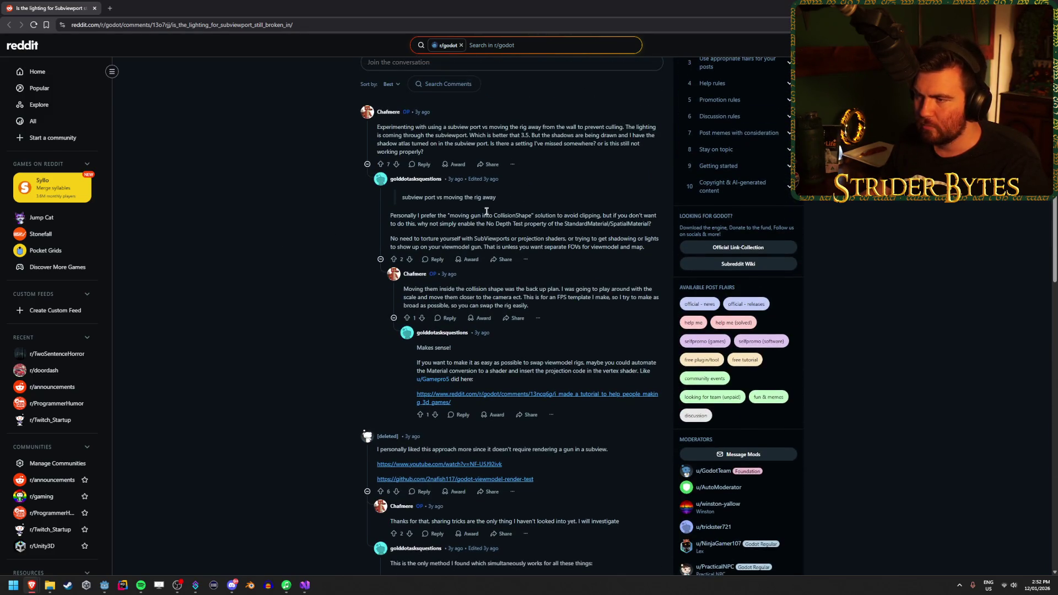
left_click_drag(448, 215, 482, 216)
left_click_drag(565, 216, 412, 223)
left_click(548, 214)
left_click(455, 225)
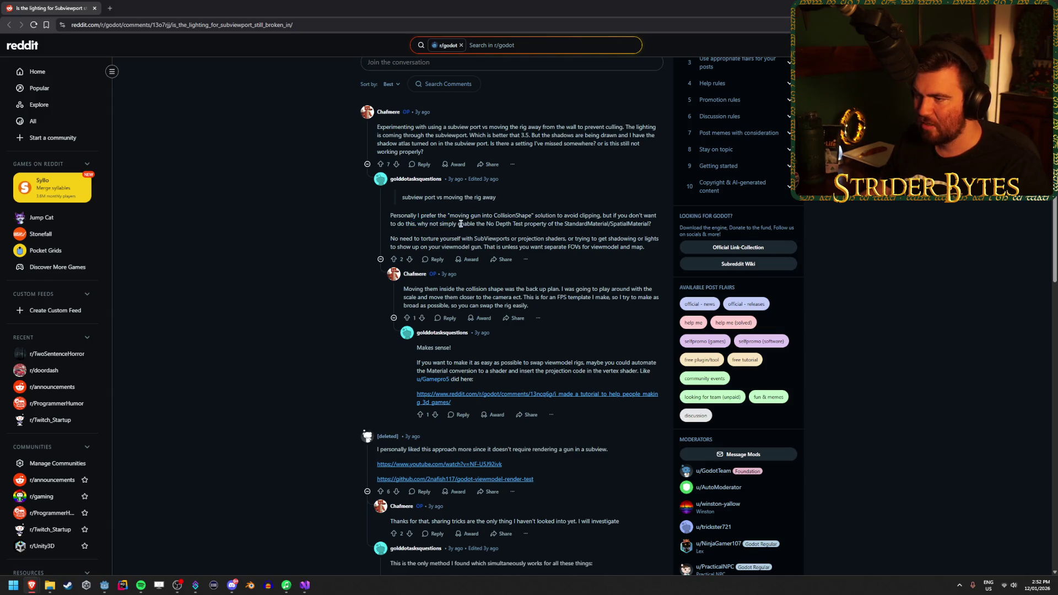
left_click_drag(502, 225, 557, 225)
left_click(575, 226)
left_click(542, 224)
left_click_drag(480, 224, 642, 224)
left_click(642, 225)
left_click_drag(420, 238, 562, 247)
left_click(532, 241)
left_click(562, 247)
left_click_drag(644, 247, 564, 247)
left_click(564, 247)
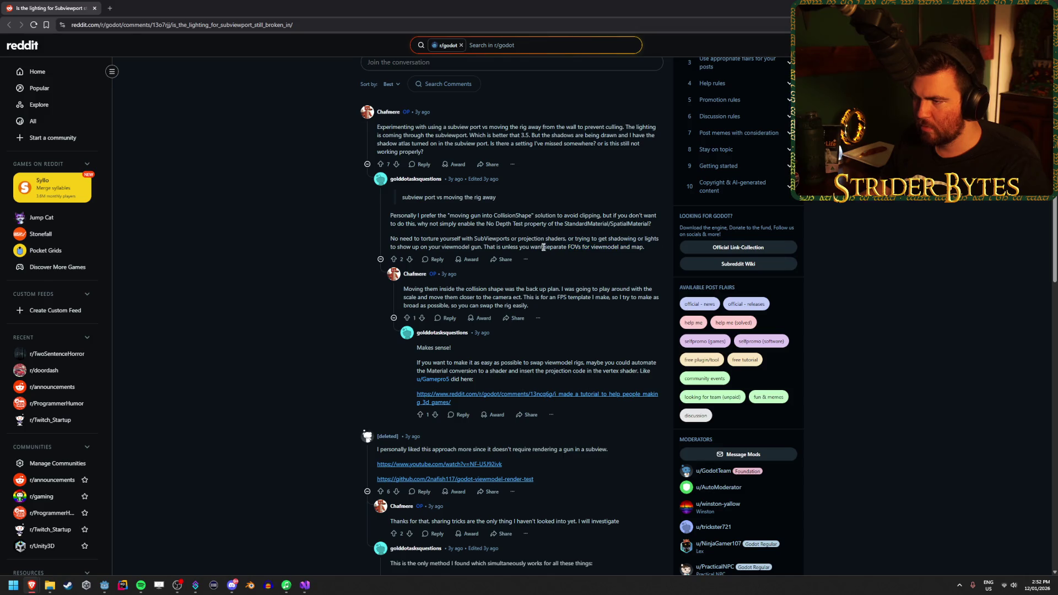
left_click_drag(643, 247, 515, 247)
left_click(516, 247)
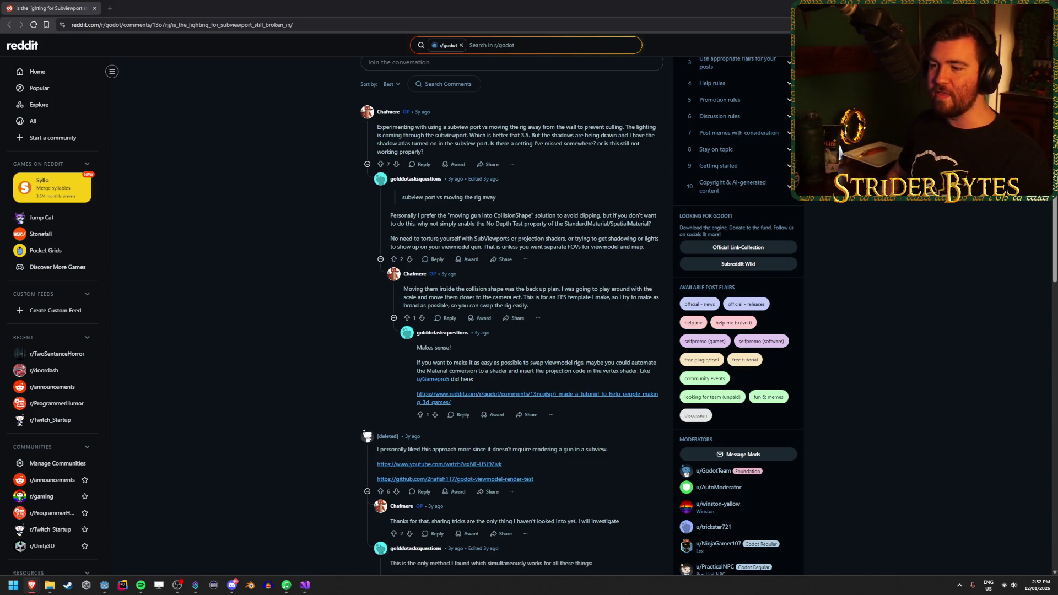
left_click_drag(442, 216, 545, 224)
left_click(546, 223)
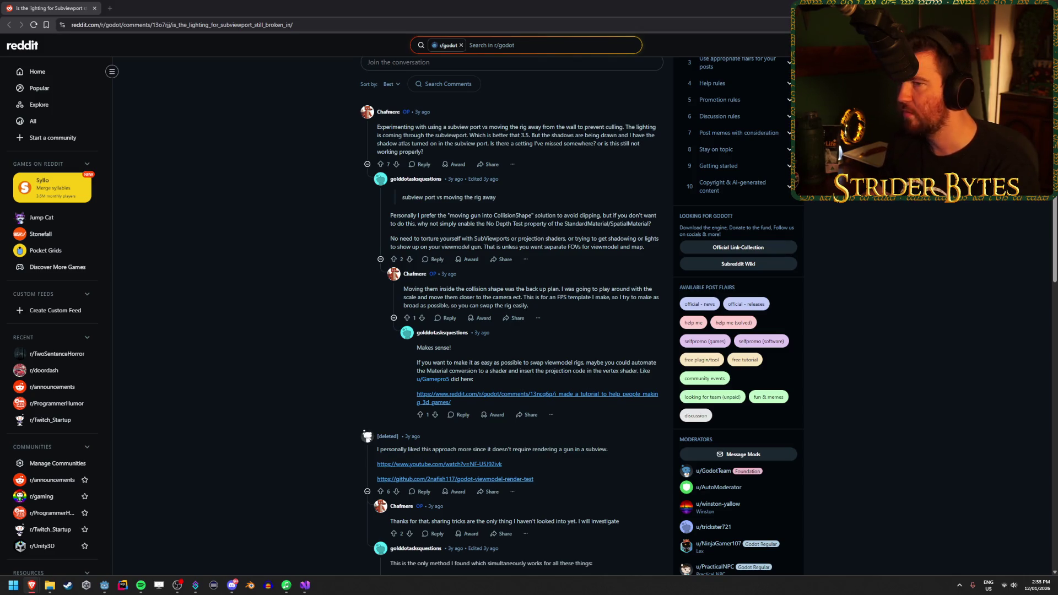
left_click(994, 8)
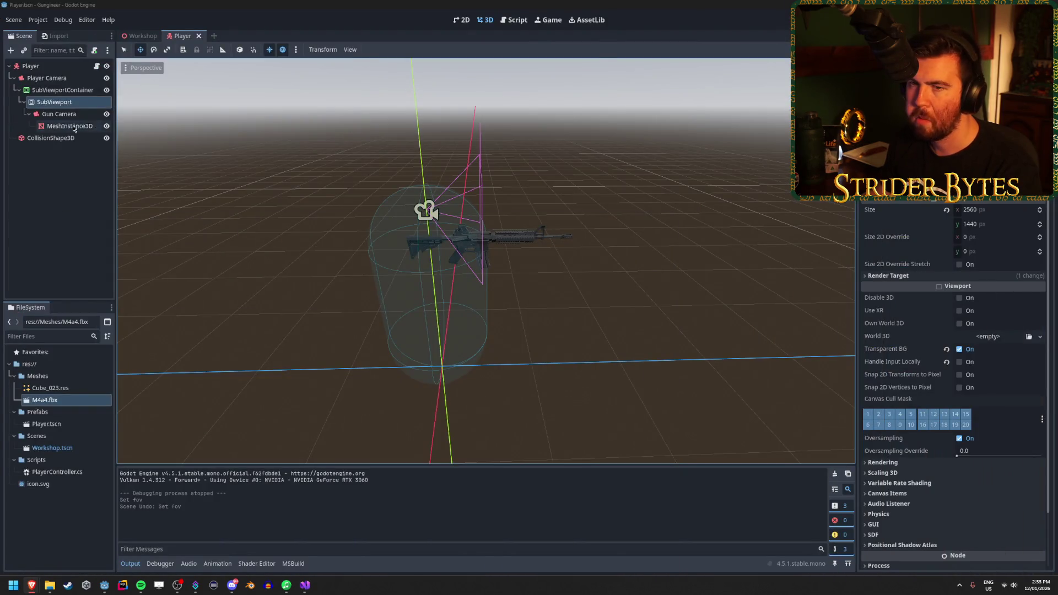
Select the gun MeshInstance3D and browse its visibility, transform, sorting and layer settings
left_click(69, 125)
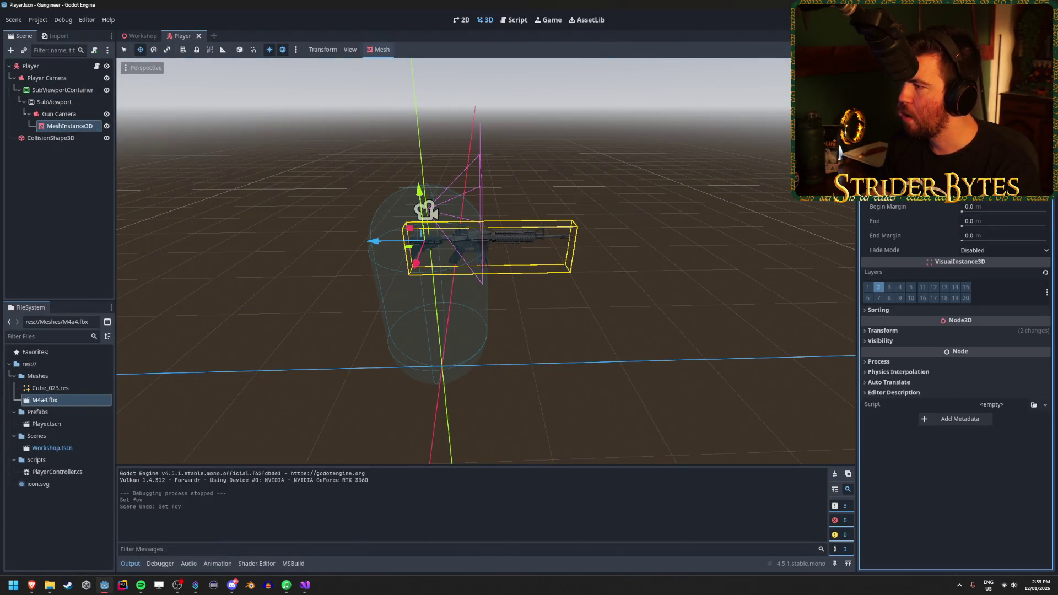
left_click(882, 270)
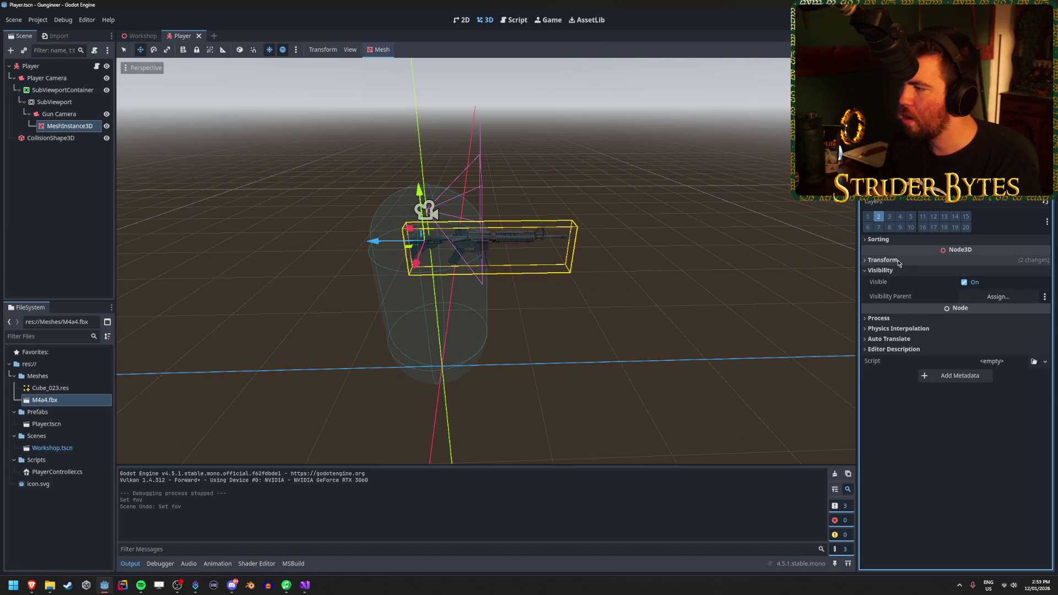
left_click(896, 260)
left_click(897, 260)
left_click(900, 271)
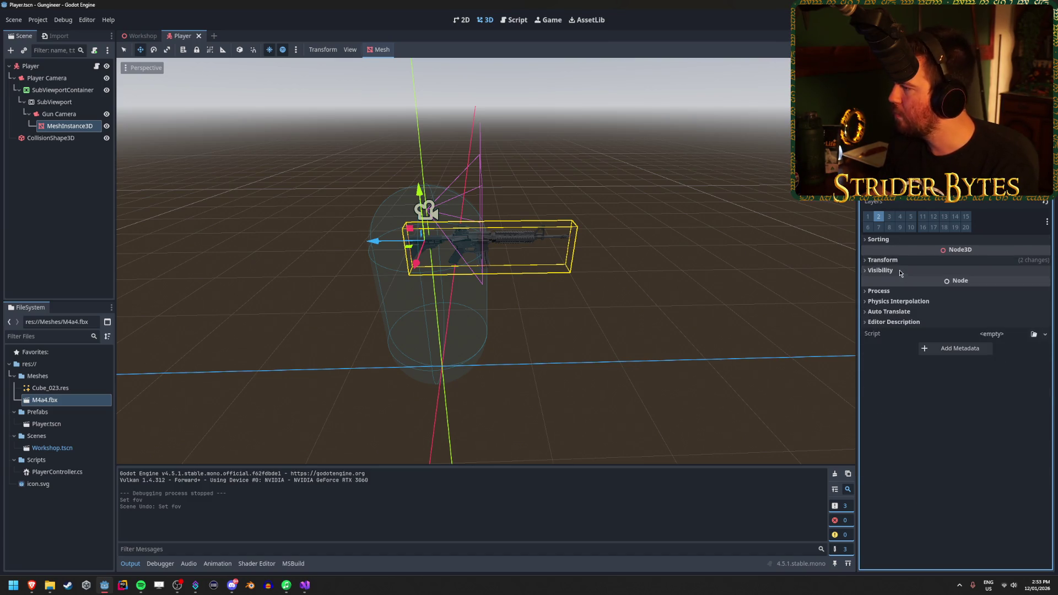
left_click(885, 241)
left_click(885, 242)
left_click(1047, 222)
left_click(1048, 226)
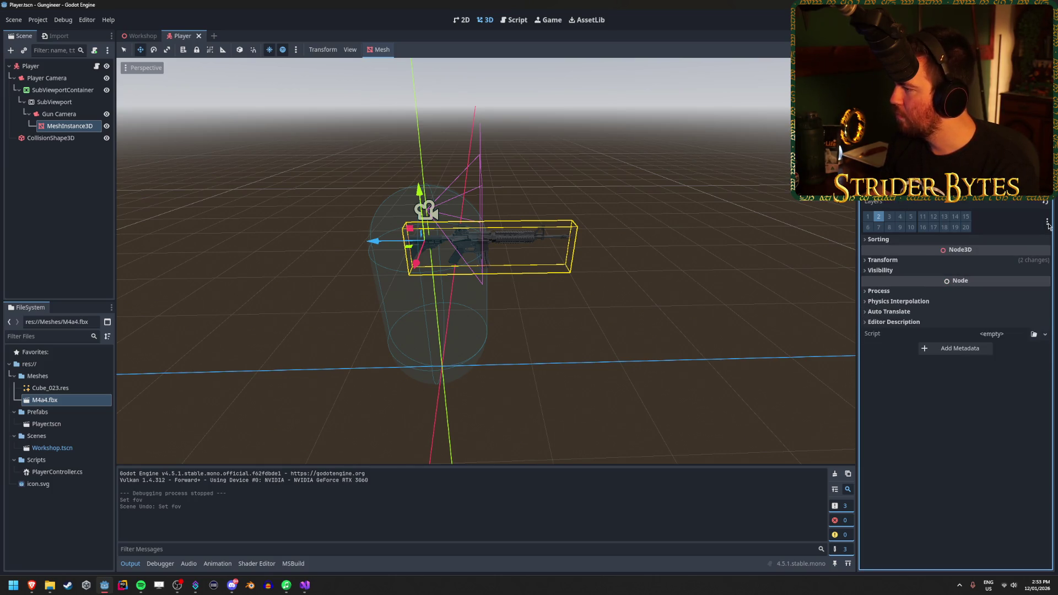
scroll(1035, 187, "up", 3)
scroll(1036, 187, "down", 2)
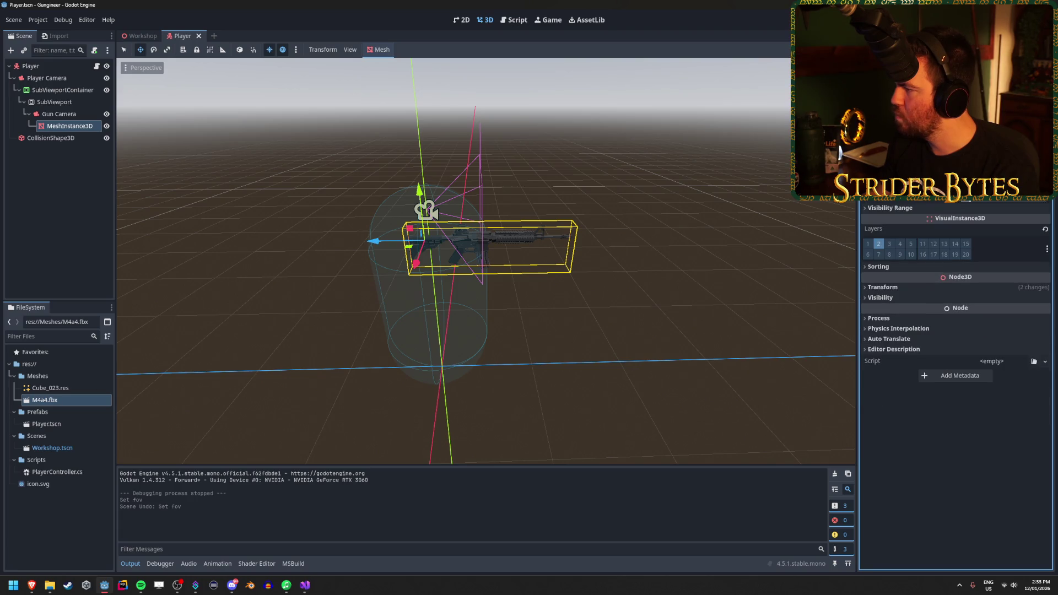
Switch the mesh's GI Mode to another option and test-run the game
left_click(1003, 196)
key("Down")
key("Return")
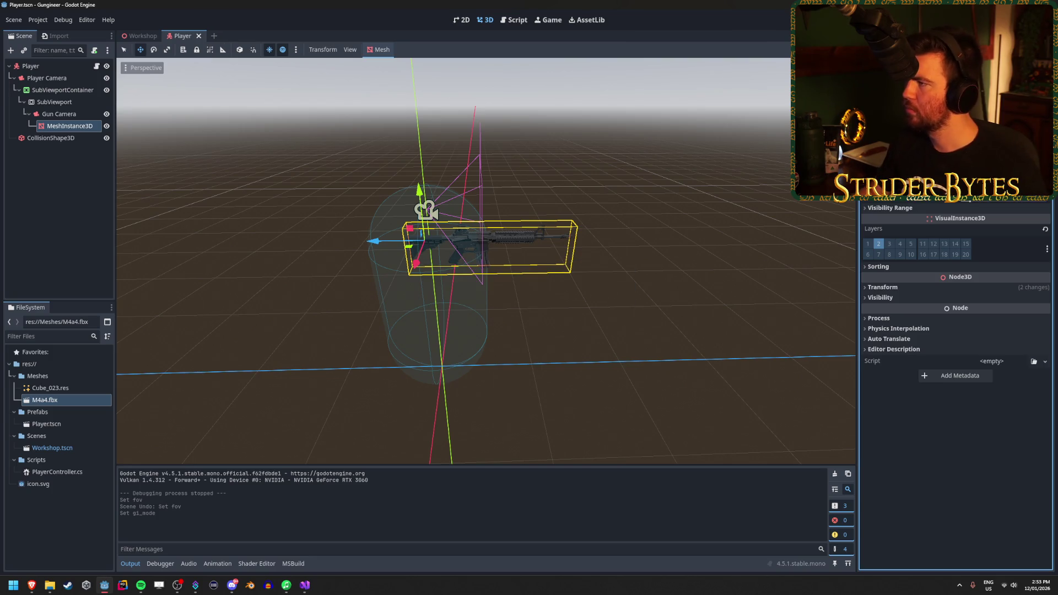
key("F5")
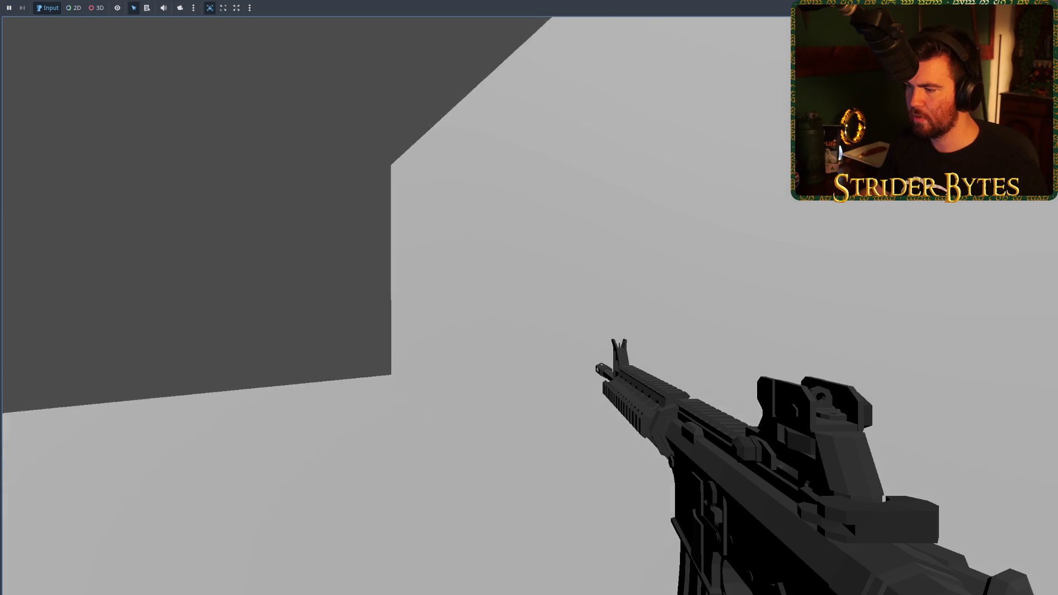
key("F8")
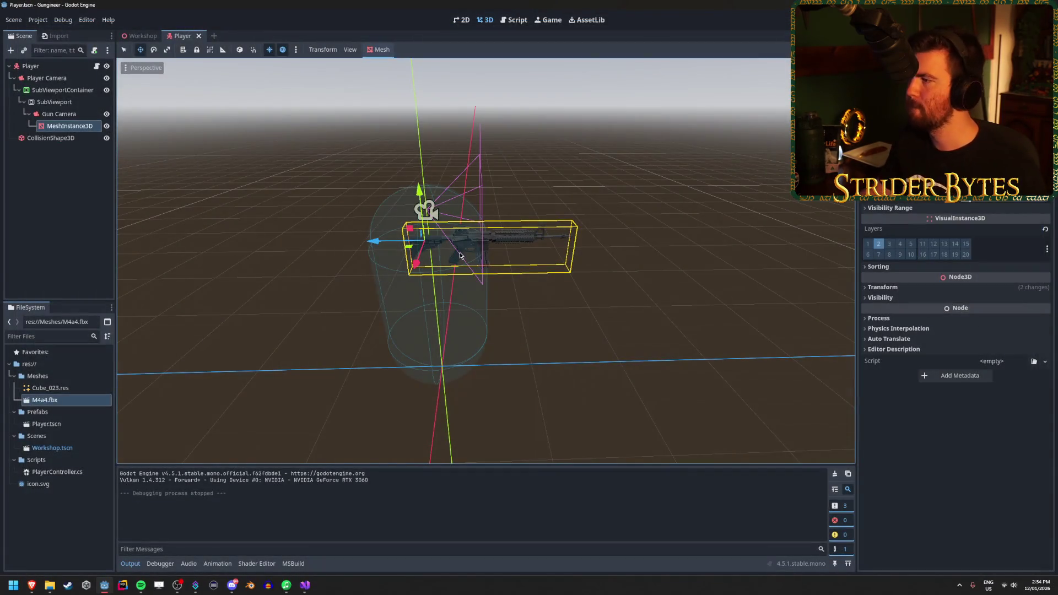
Pick the other GI Mode option for the gun mesh and collapse its Geometry section
left_click(987, 196)
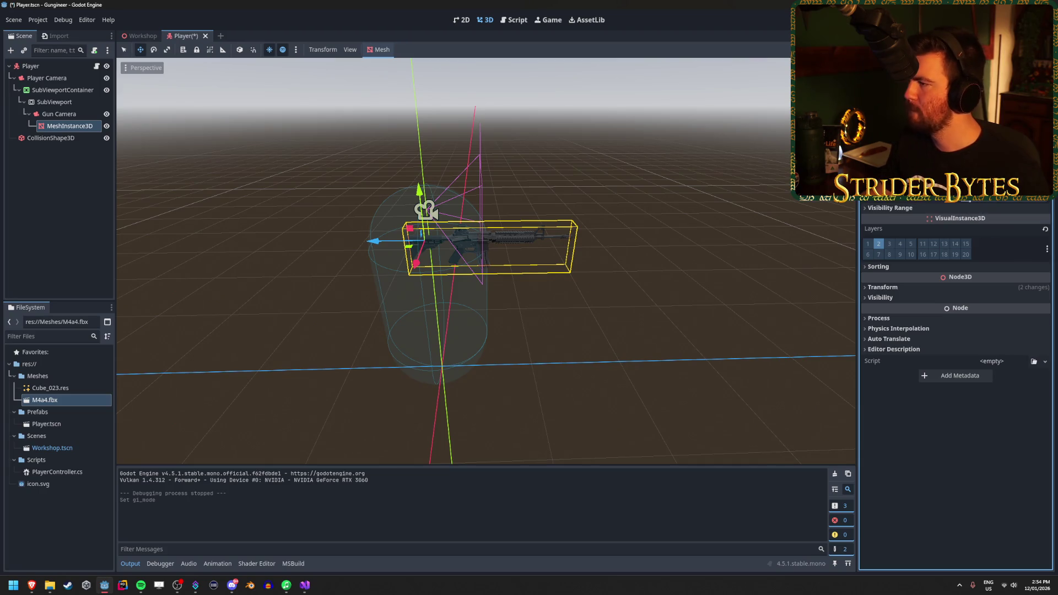
left_click(975, 207)
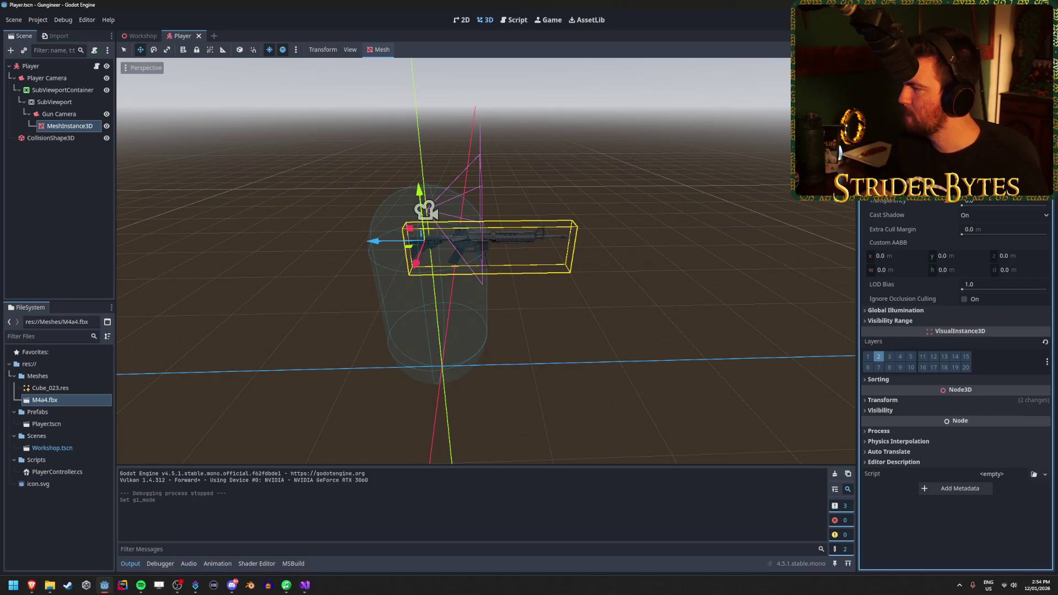
left_click(883, 160)
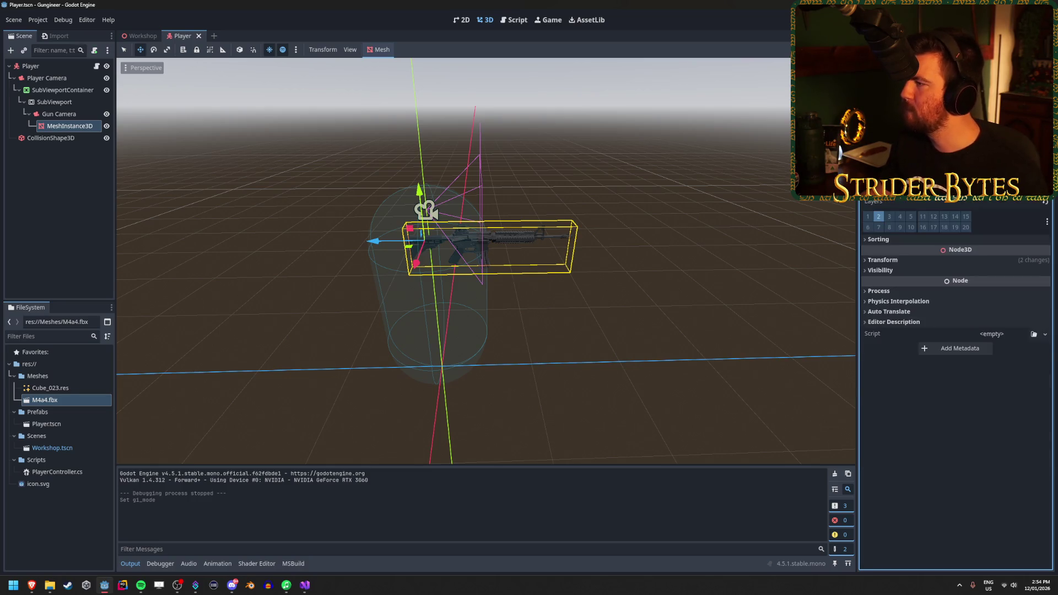
scroll(956, 331, "down", 5)
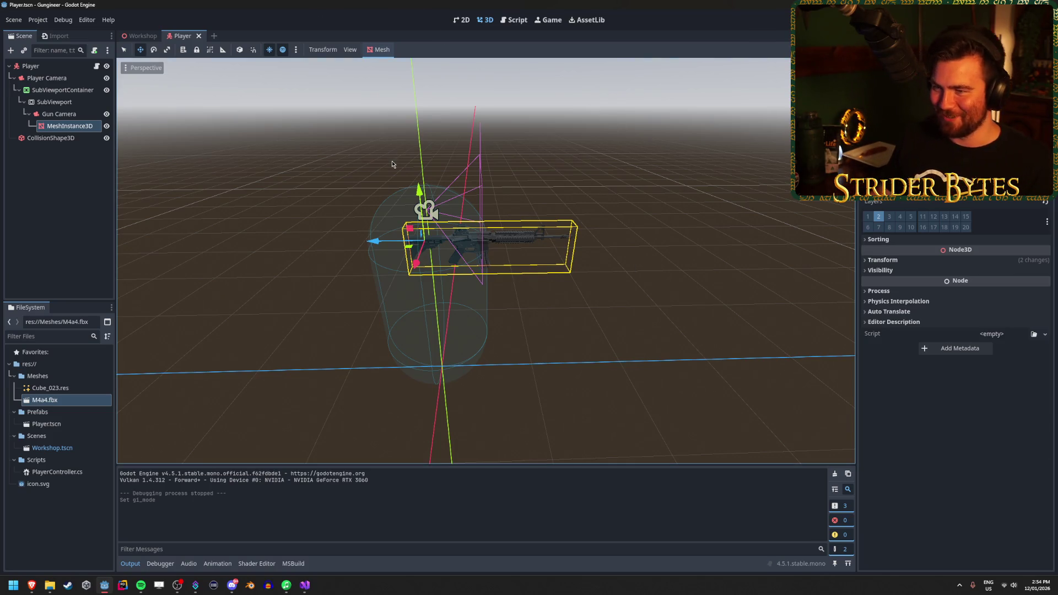
left_click(330, 51)
left_click(330, 51)
left_click(346, 50)
left_click(346, 50)
left_click(346, 50)
left_click(366, 70)
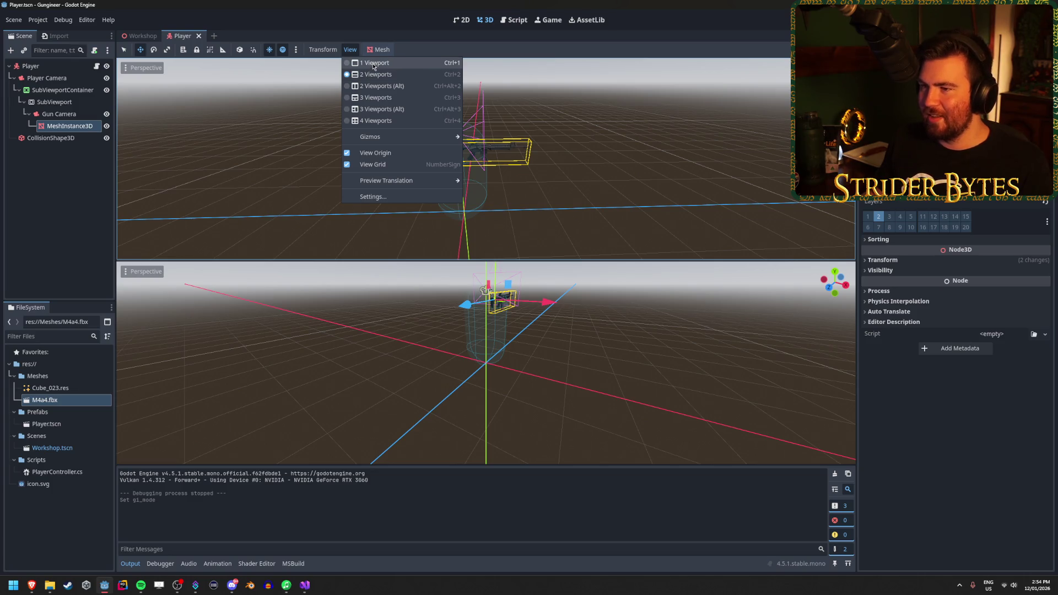
left_click(370, 63)
left_click(373, 75)
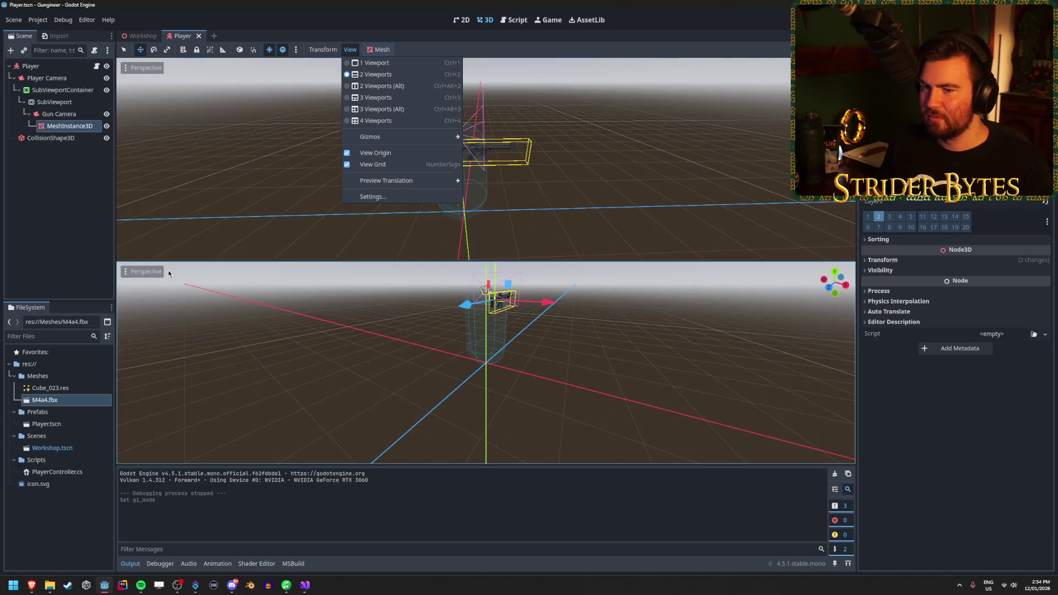
left_click(150, 275)
left_click(127, 276)
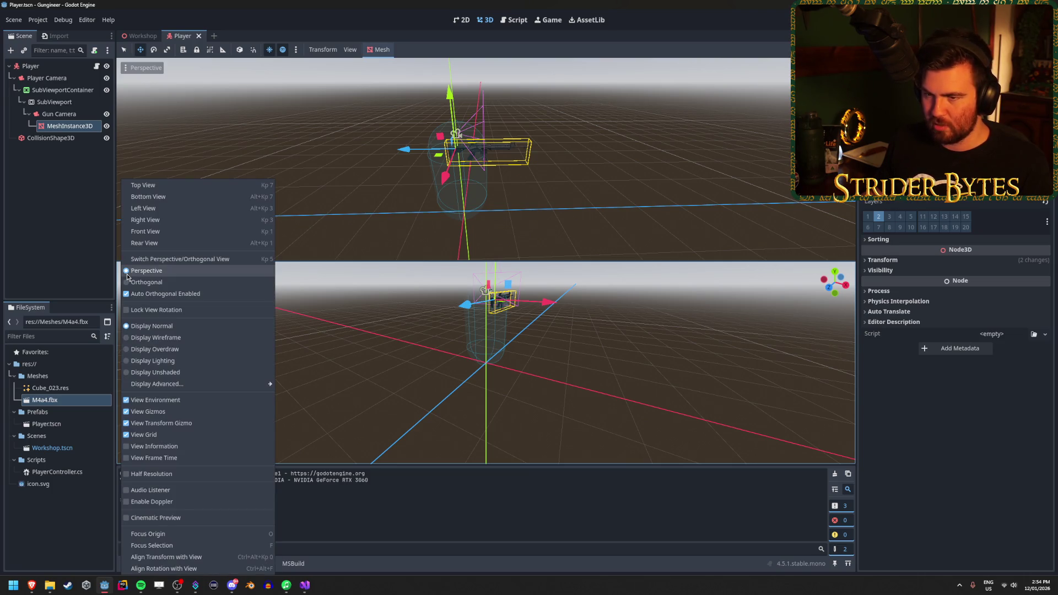
left_click(352, 51)
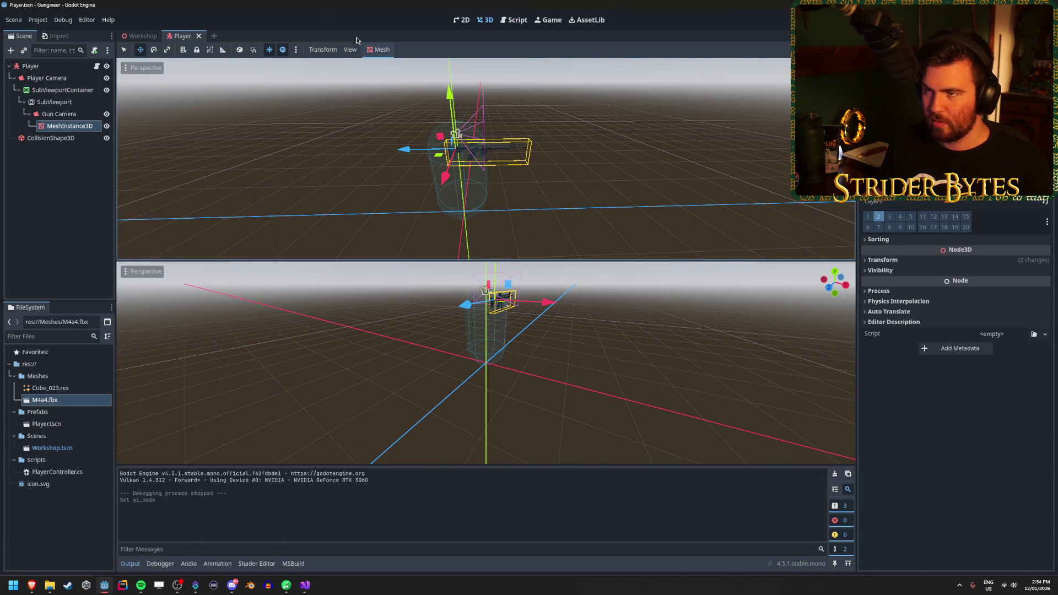
left_click(352, 50)
left_click(368, 63)
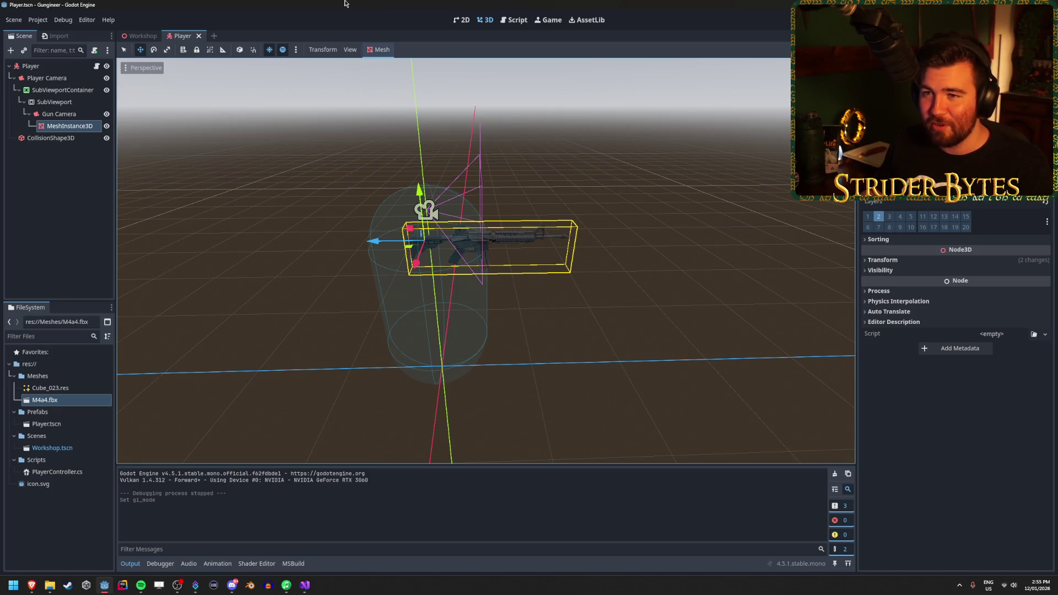
Select Gun Camera to view its Camera3D settings (75 field of view), then return to the Reddit thread
left_click(914, 383)
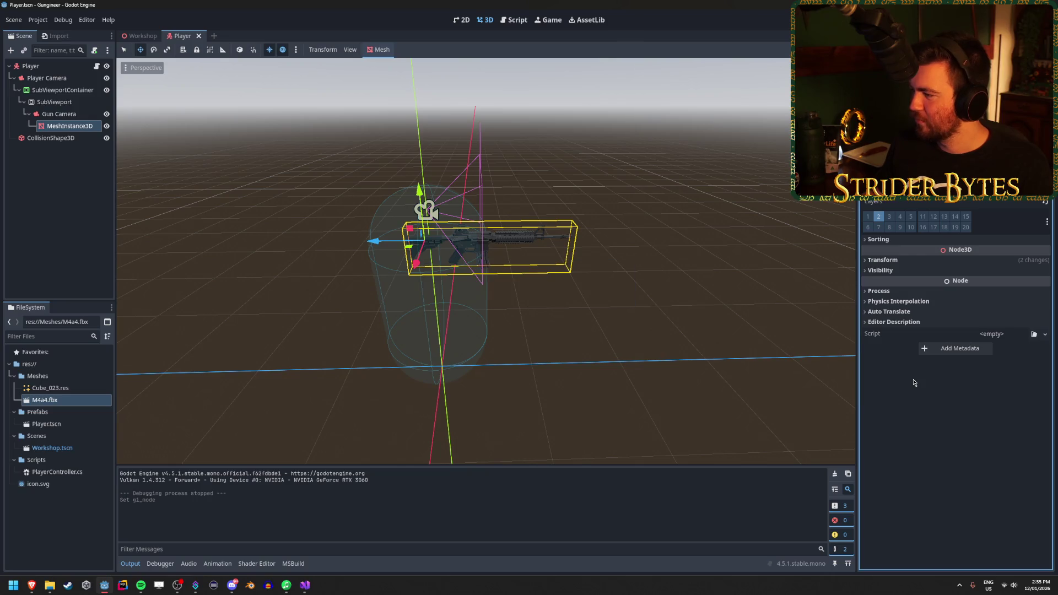
left_click(898, 301)
left_click(898, 301)
left_click(900, 292)
left_click(900, 292)
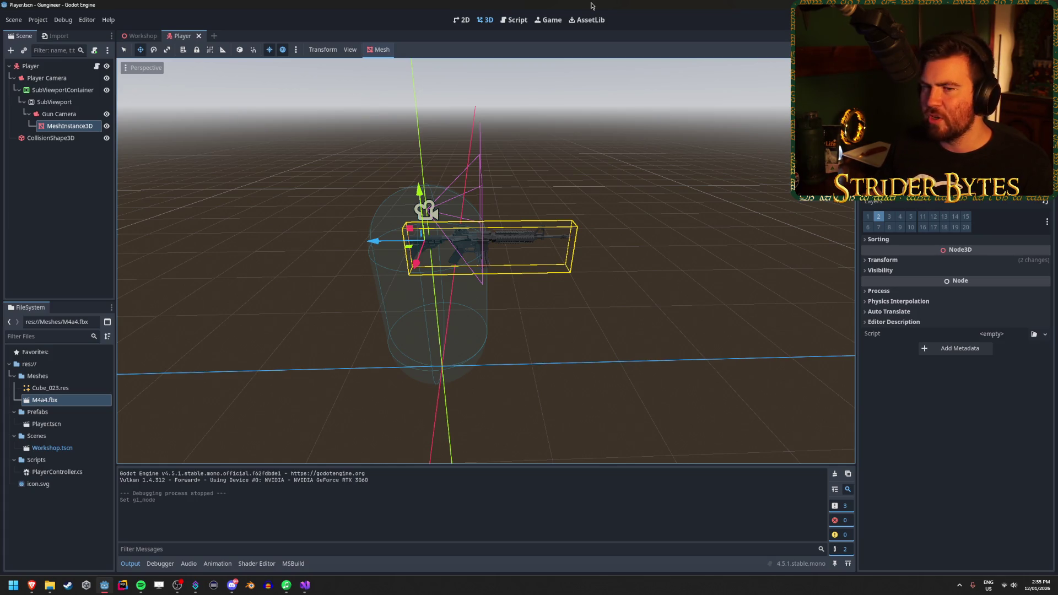
left_click(56, 115)
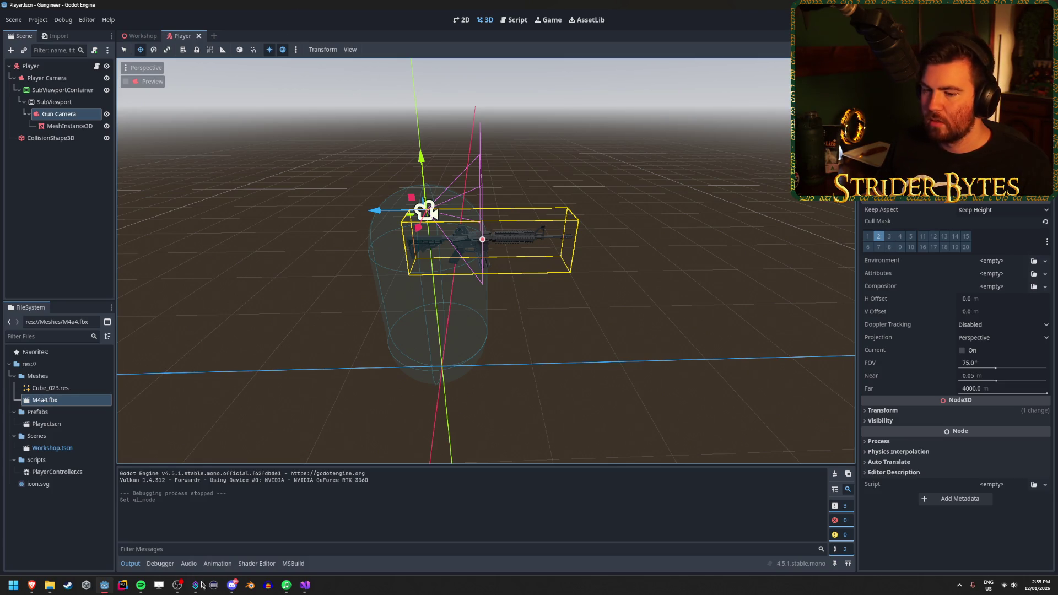
mouse_move(32, 585)
left_click(194, 564)
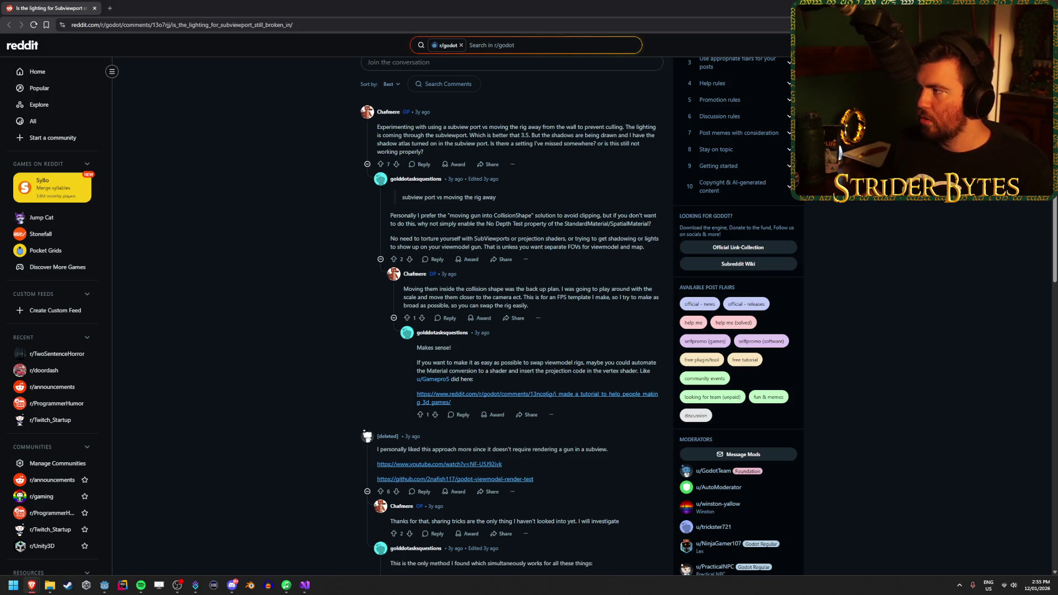
Switch from the Reddit thread back to the Godot editor
key("alt+Tab")
left_click(55, 523)
right_click(47, 490)
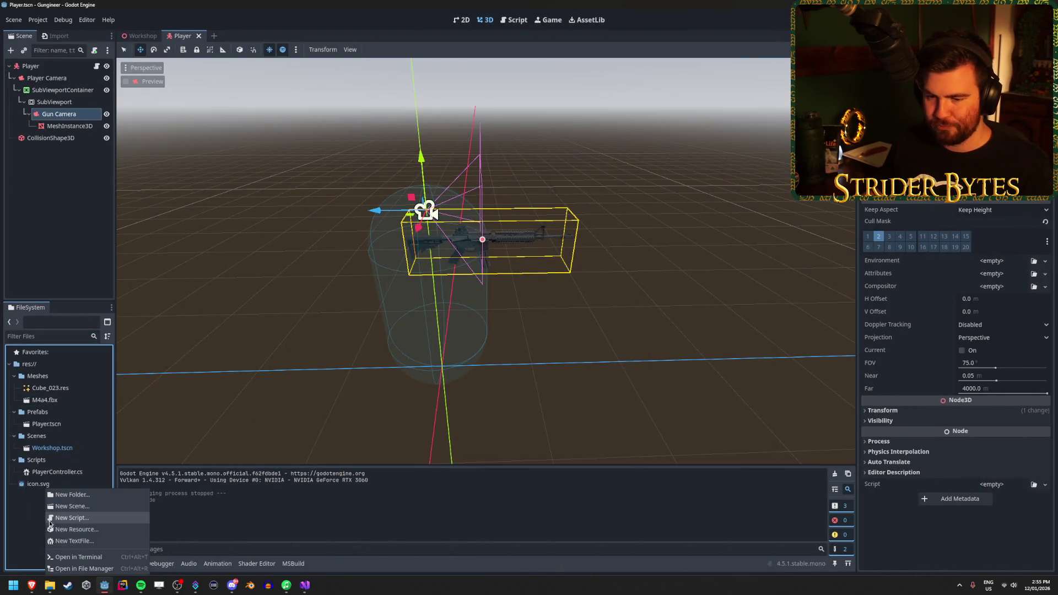
left_click(92, 495)
type("Materials")
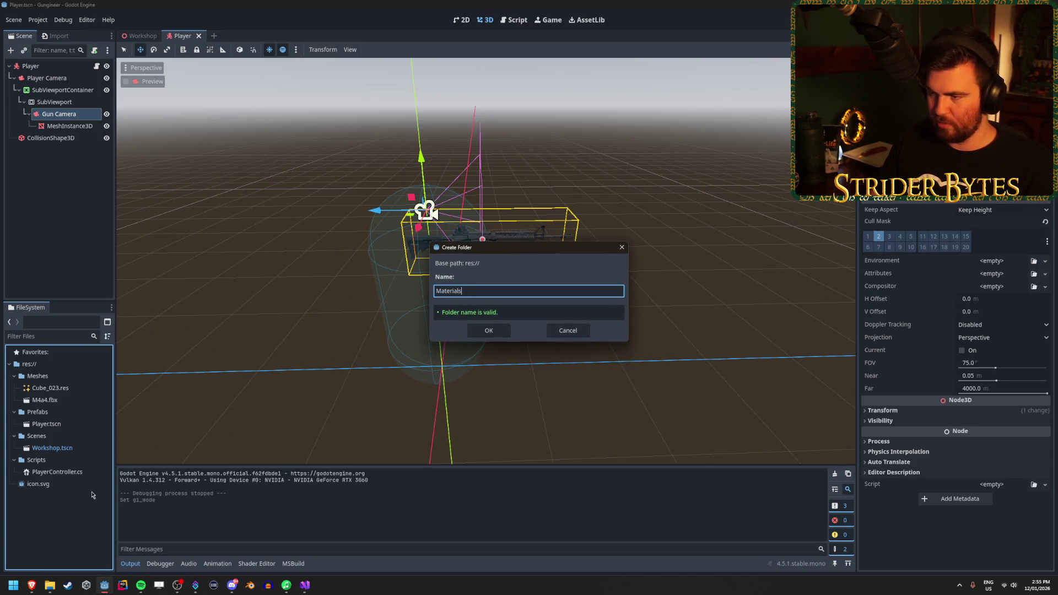
key("Return")
left_click(14, 389)
left_click(13, 400)
left_click(14, 412)
left_click(13, 425)
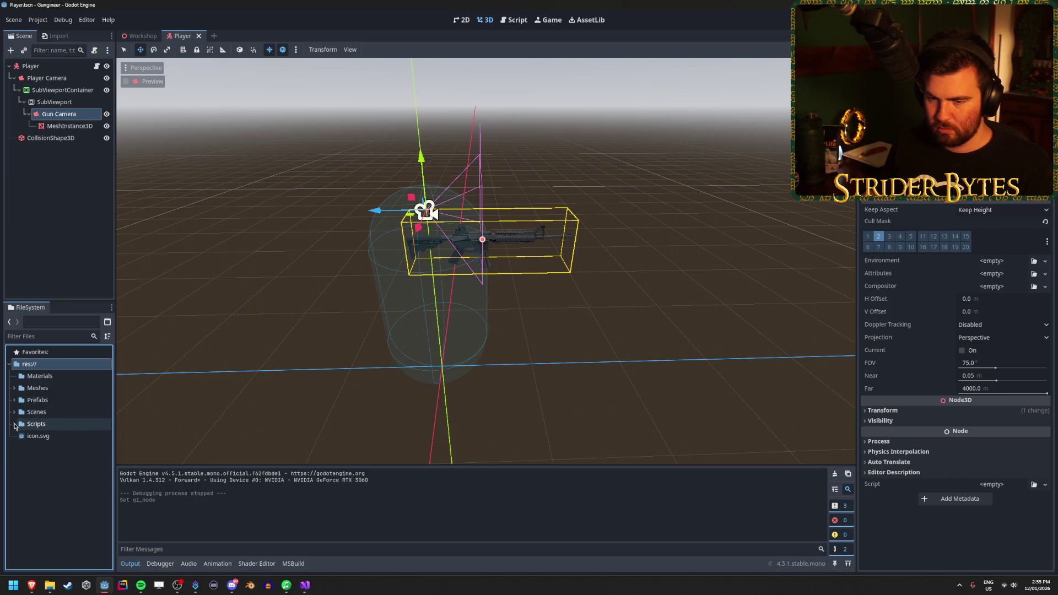
left_click(43, 375)
right_click(50, 377)
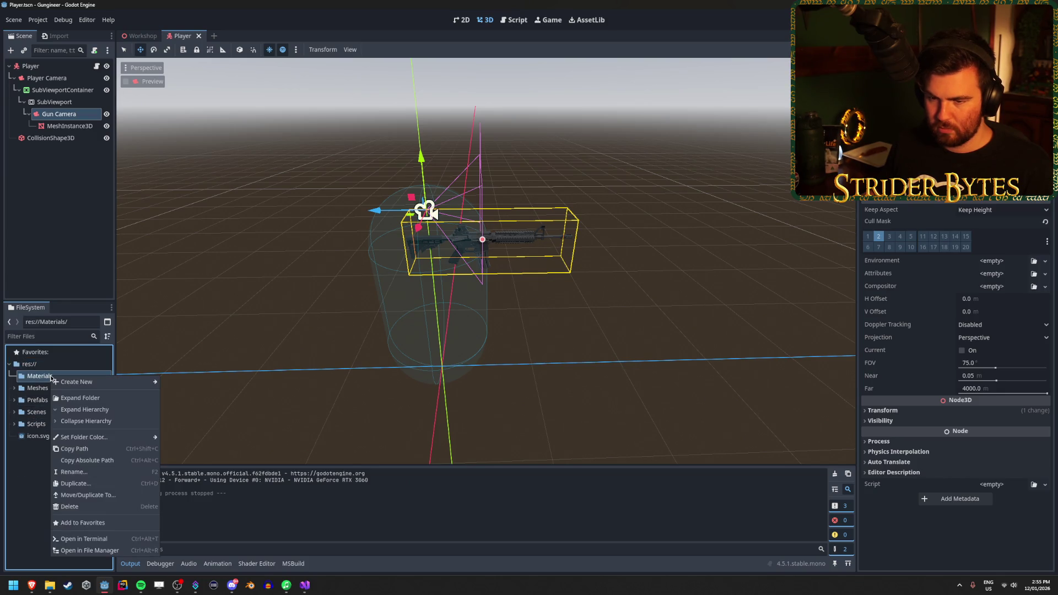
mouse_move(85, 388)
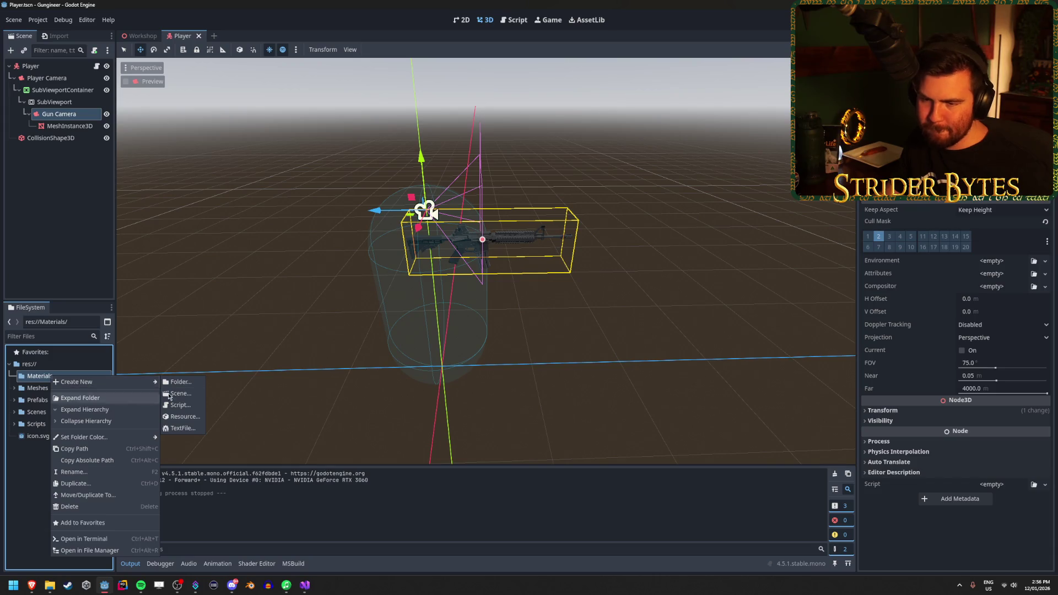
left_click(190, 416)
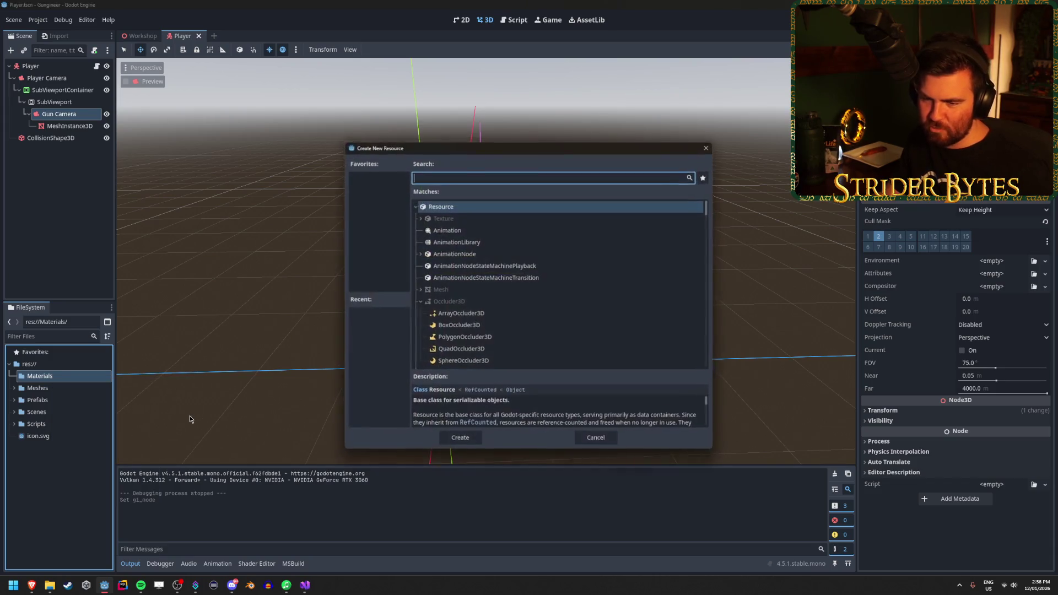
scroll(496, 294, "down", 6)
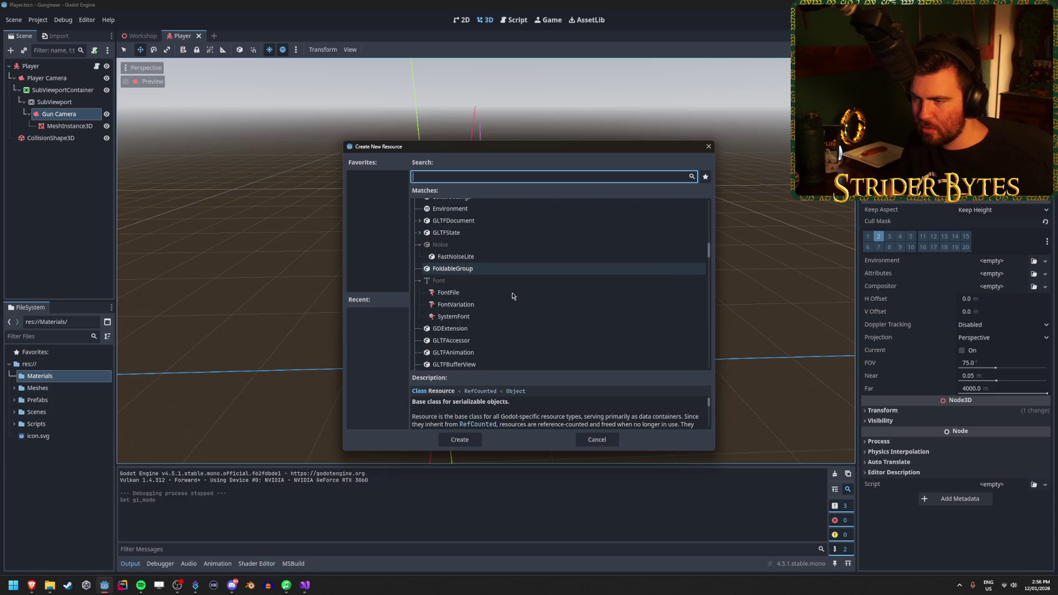
type("material")
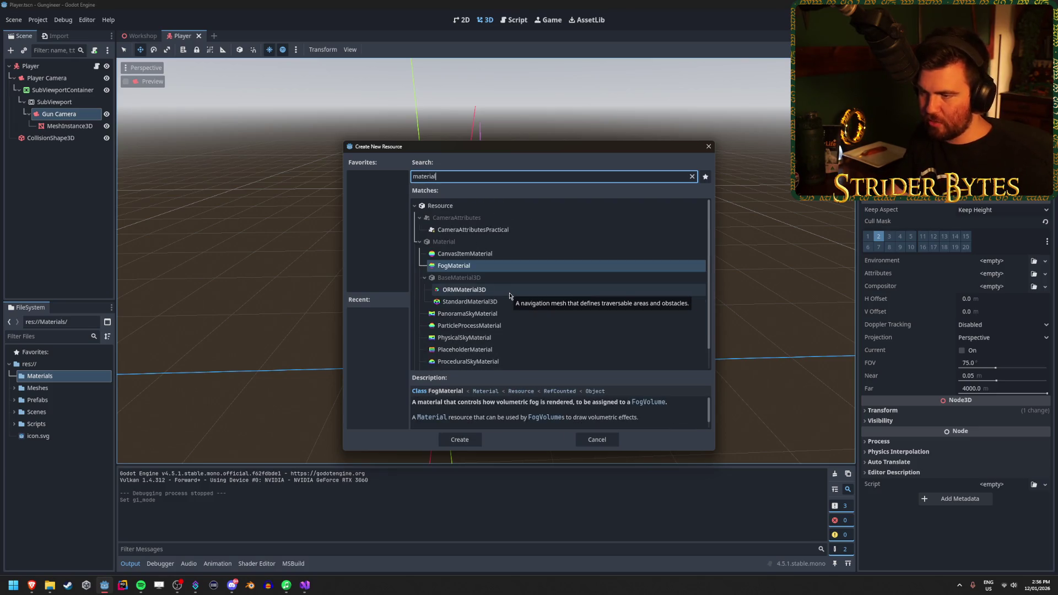
scroll(513, 295, "down", 2)
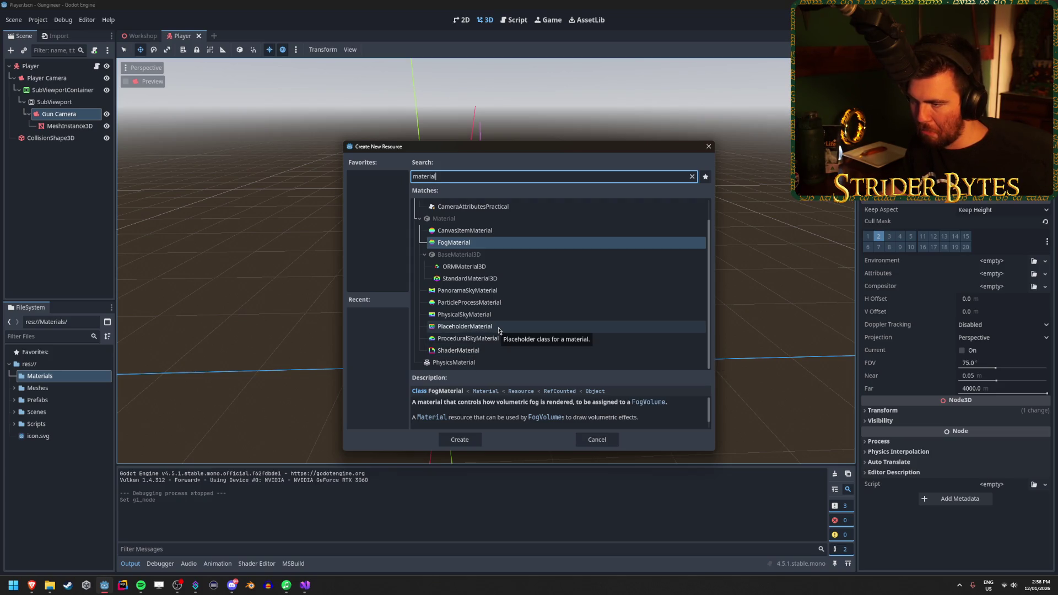
scroll(499, 331, "up", 2)
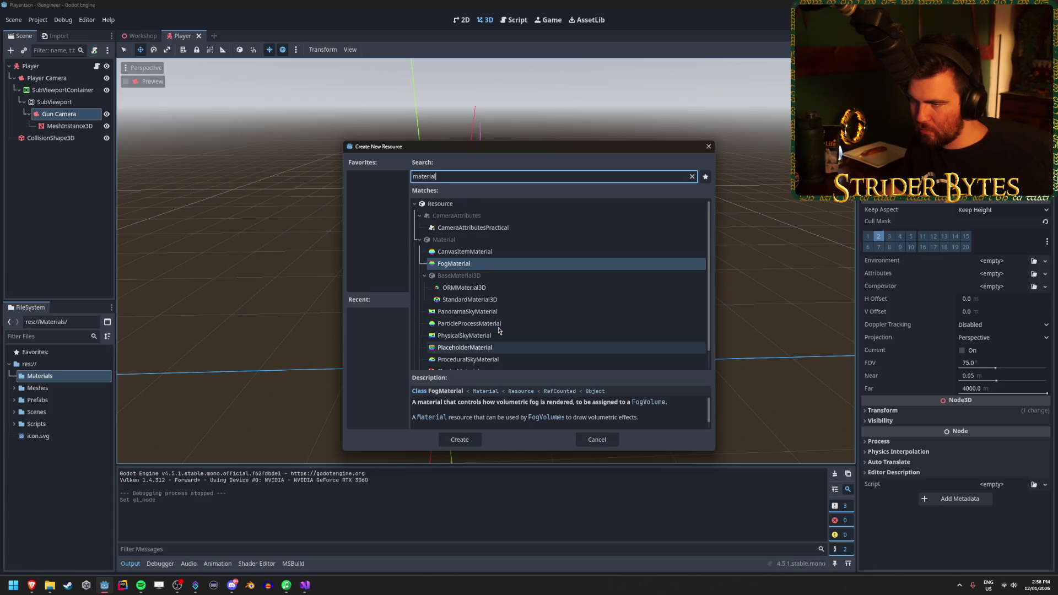
scroll(499, 331, "down", 2)
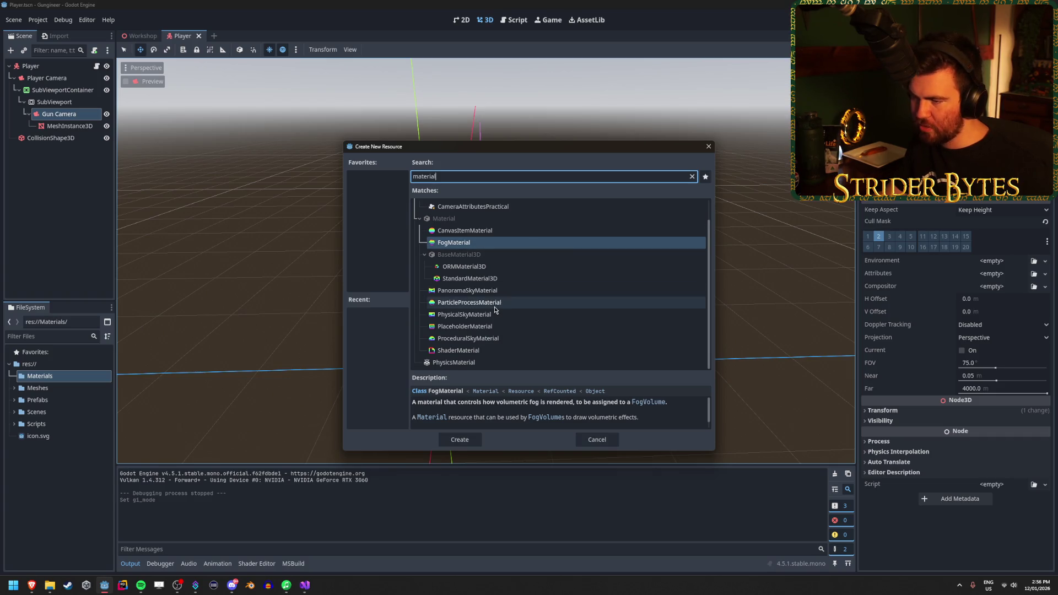
key("ctrl+a")
type("spatial")
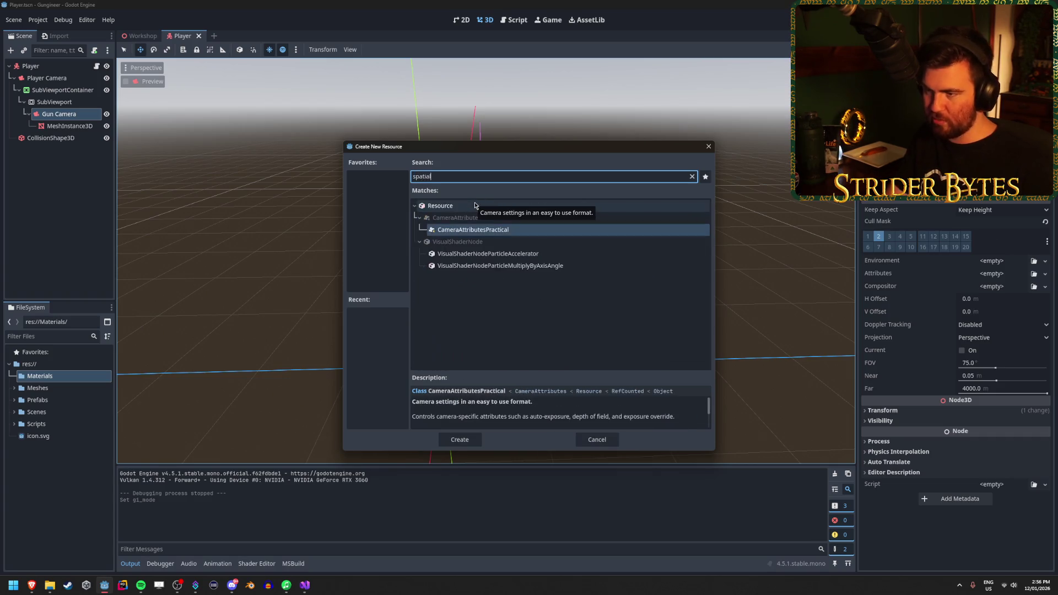
key("ctrl+BackSpace")
left_click(708, 146)
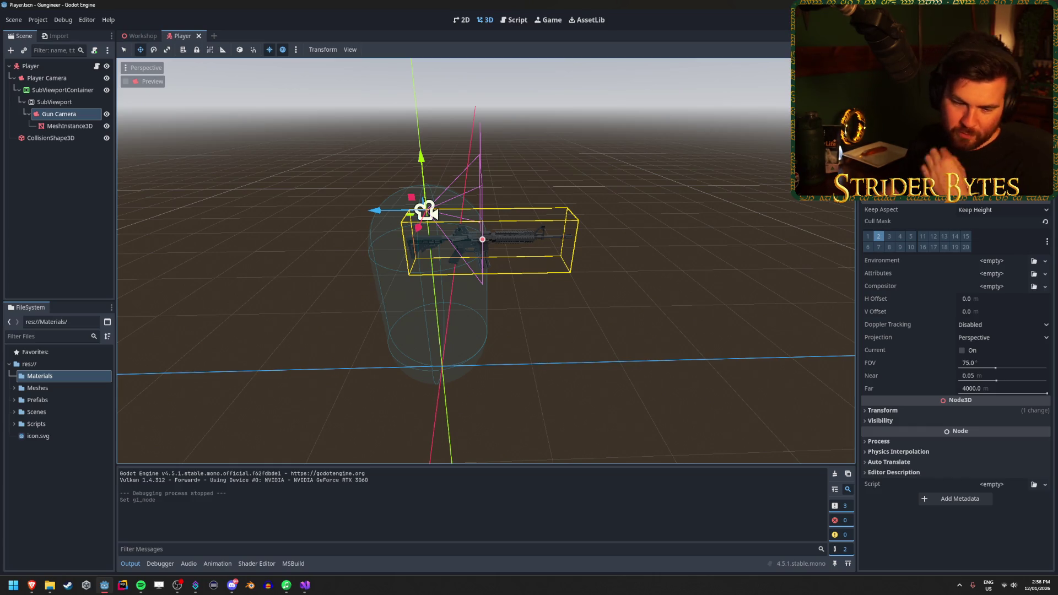
left_click(53, 376)
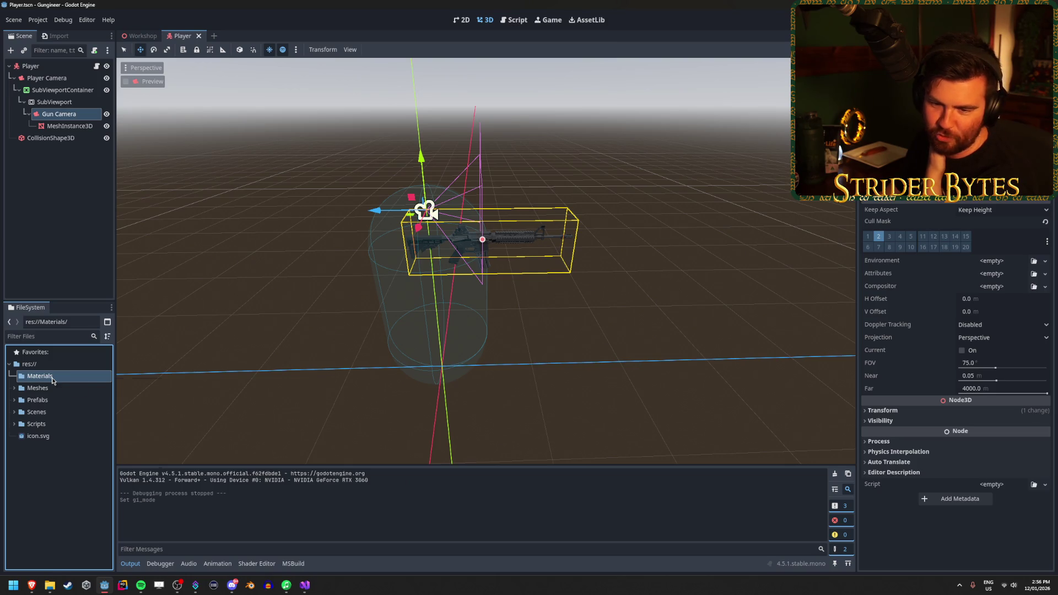
right_click(53, 378)
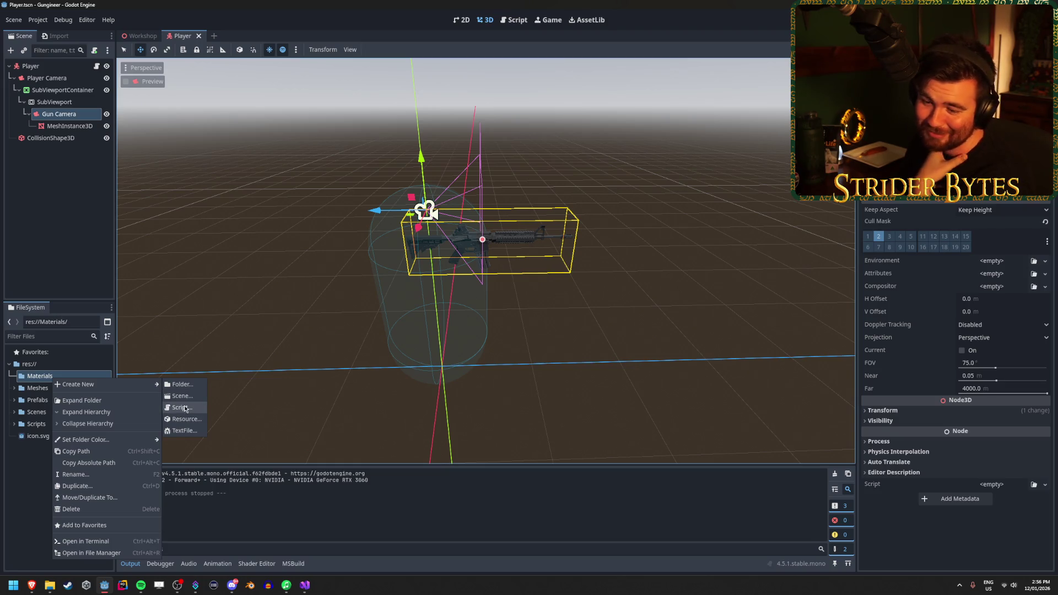
left_click(181, 395)
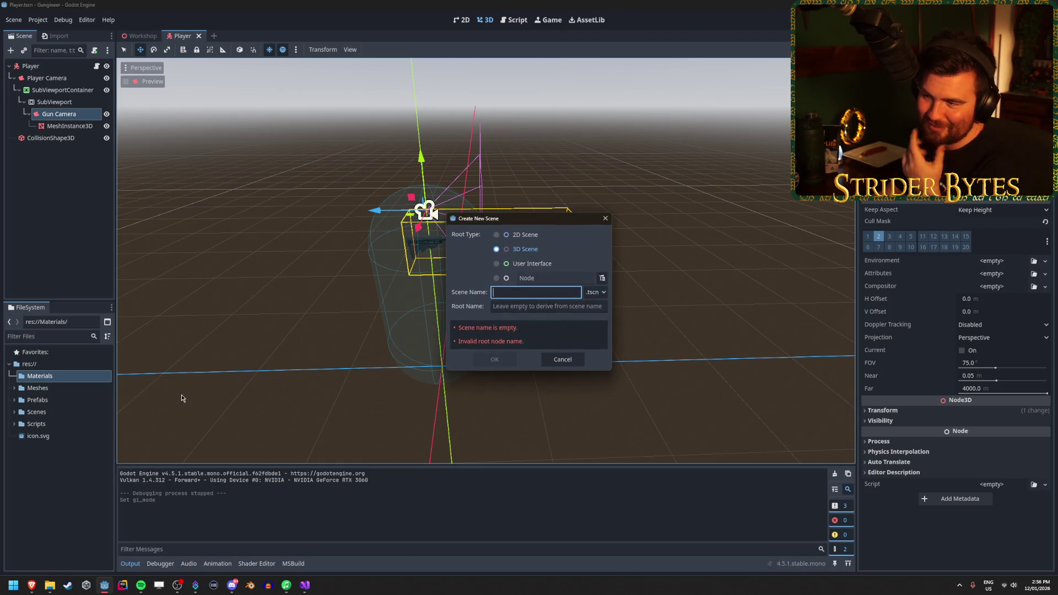
left_click(562, 359)
right_click(42, 197)
left_click(58, 200)
type("spatial")
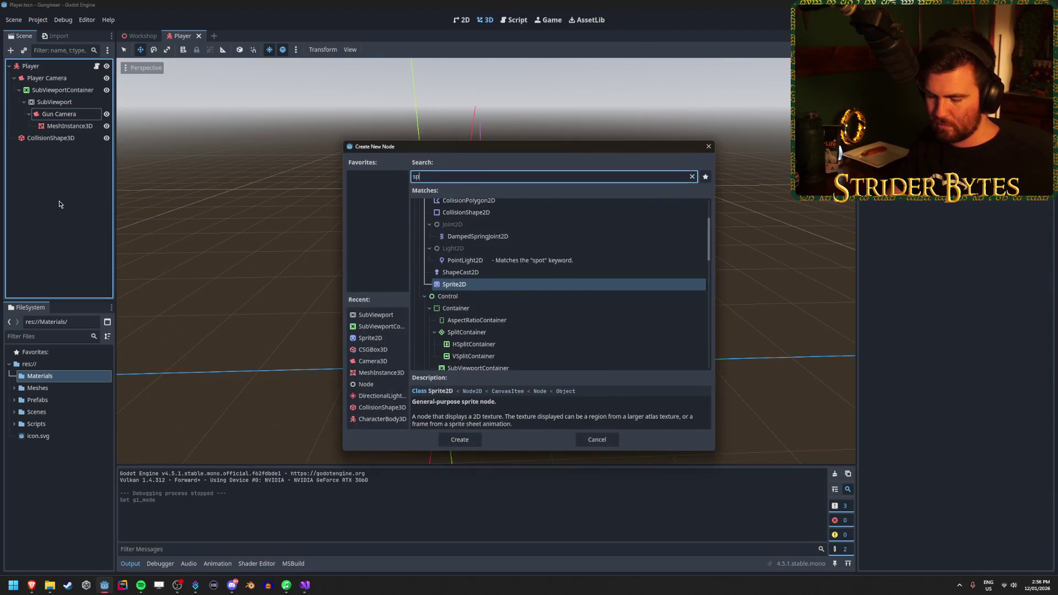
key("ctrl+a")
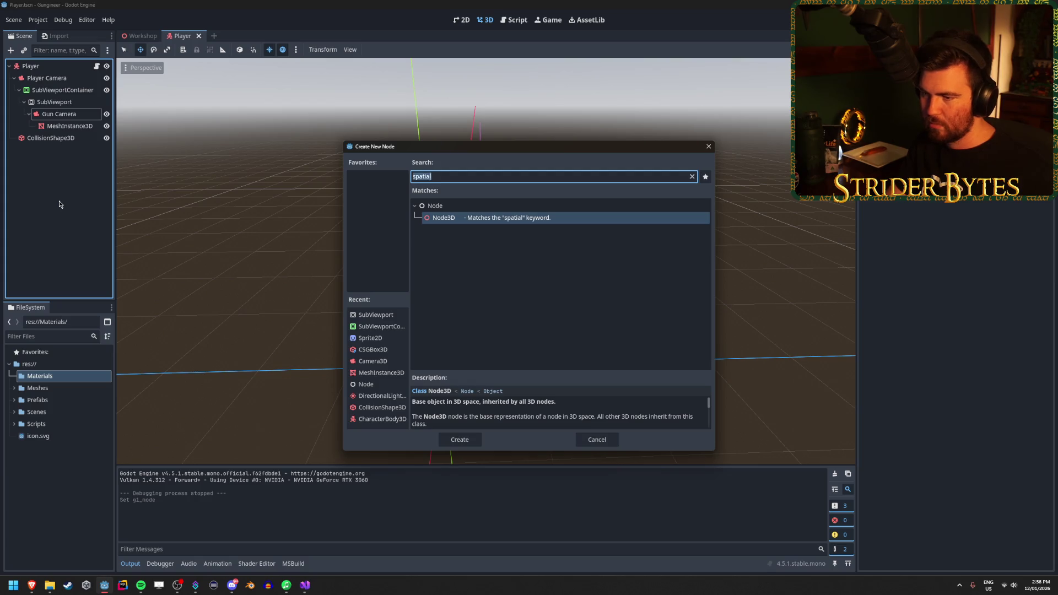
key("BackSpace")
left_click(709, 147)
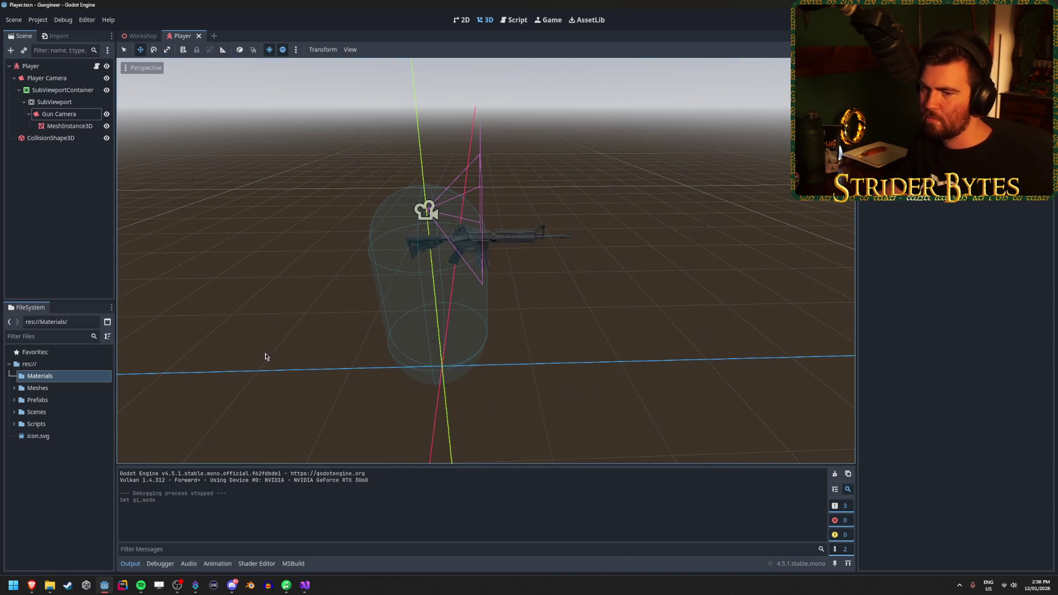
left_click(51, 378)
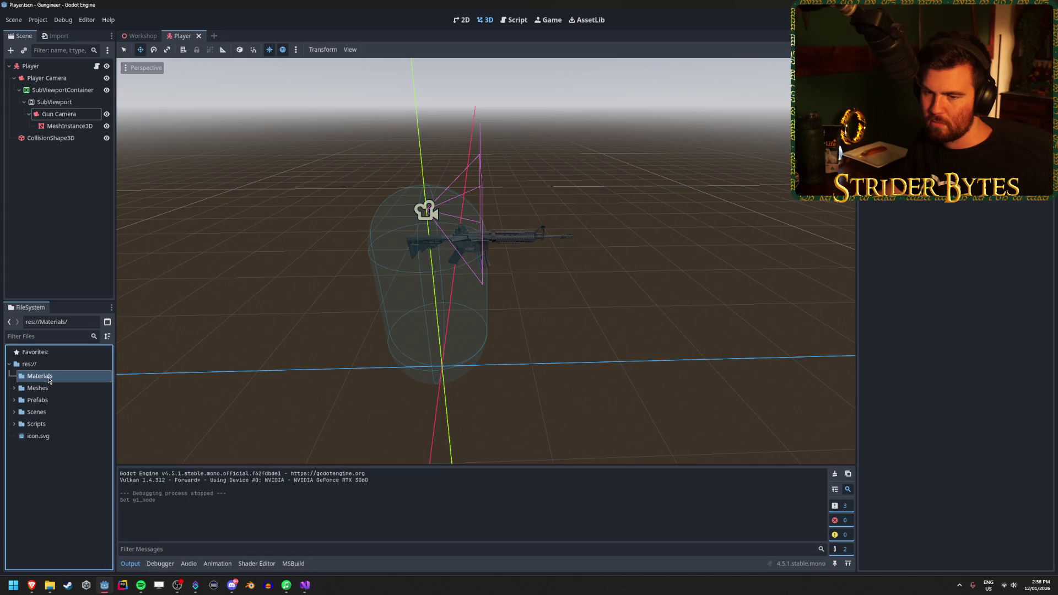
right_click(58, 379)
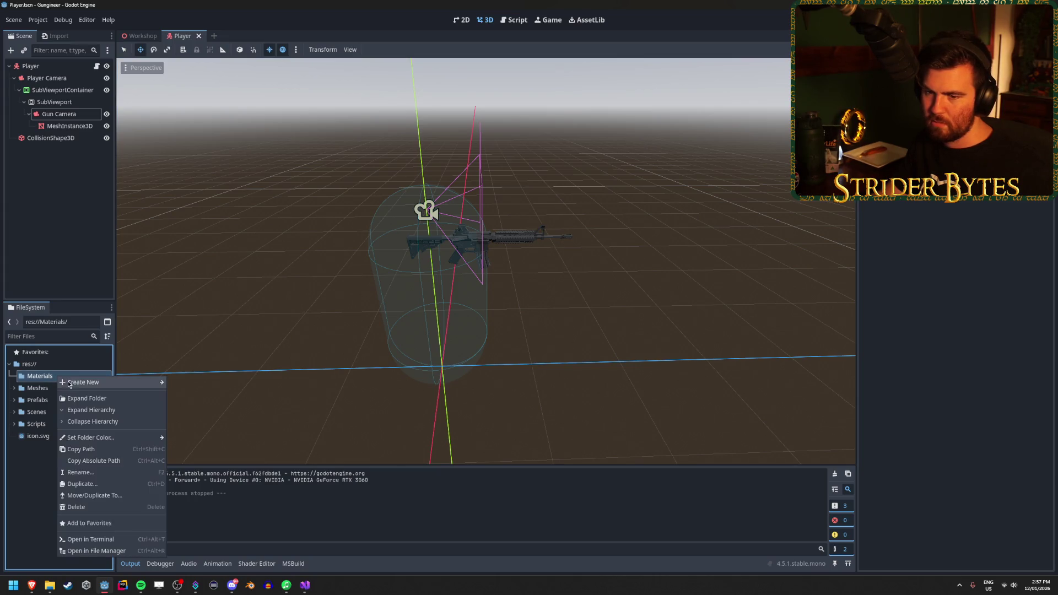
Create a StandardMaterial3D resource and save it as 'test_mat' in the Materials folder
mouse_move(99, 382)
left_click(190, 418)
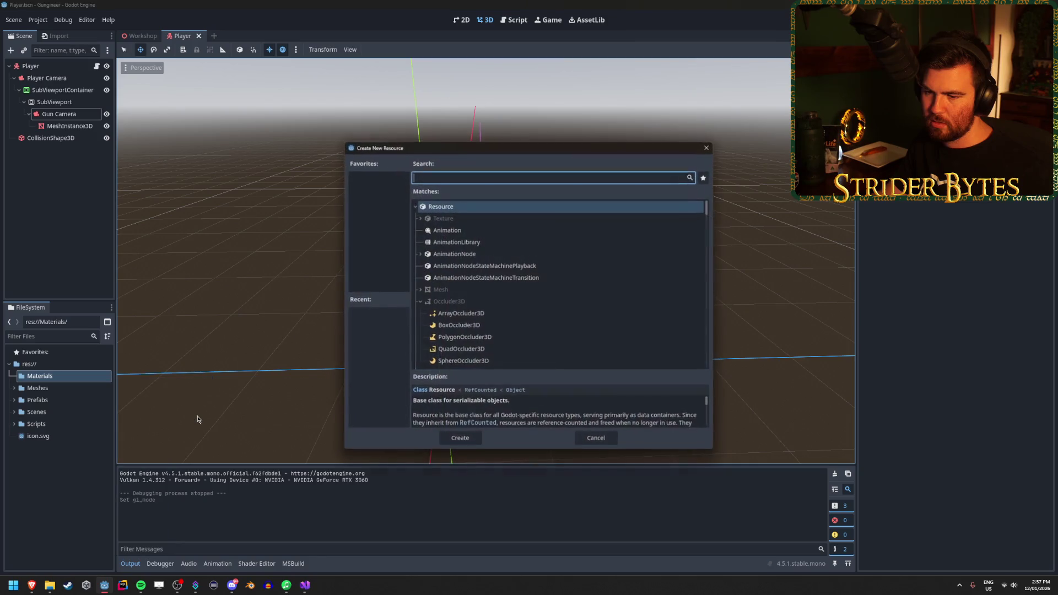
type("material")
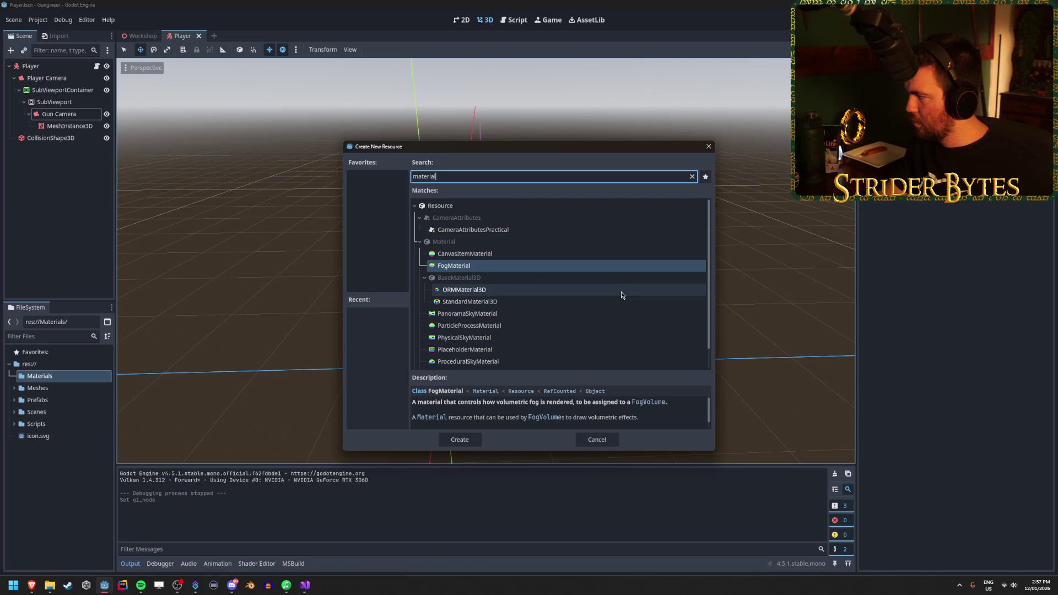
scroll(621, 290, "down", 1)
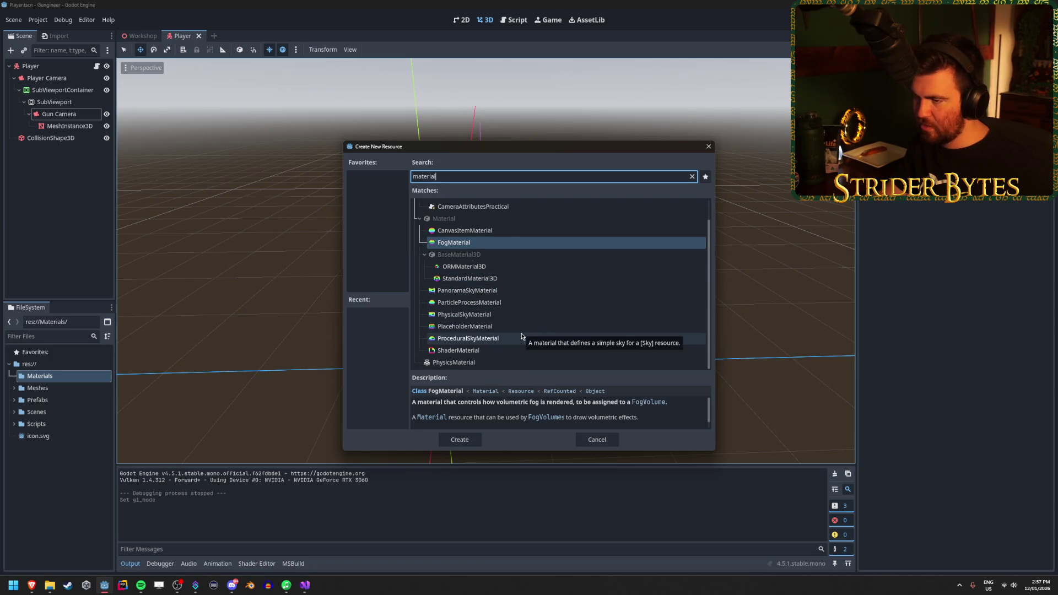
scroll(526, 329, "up", 1)
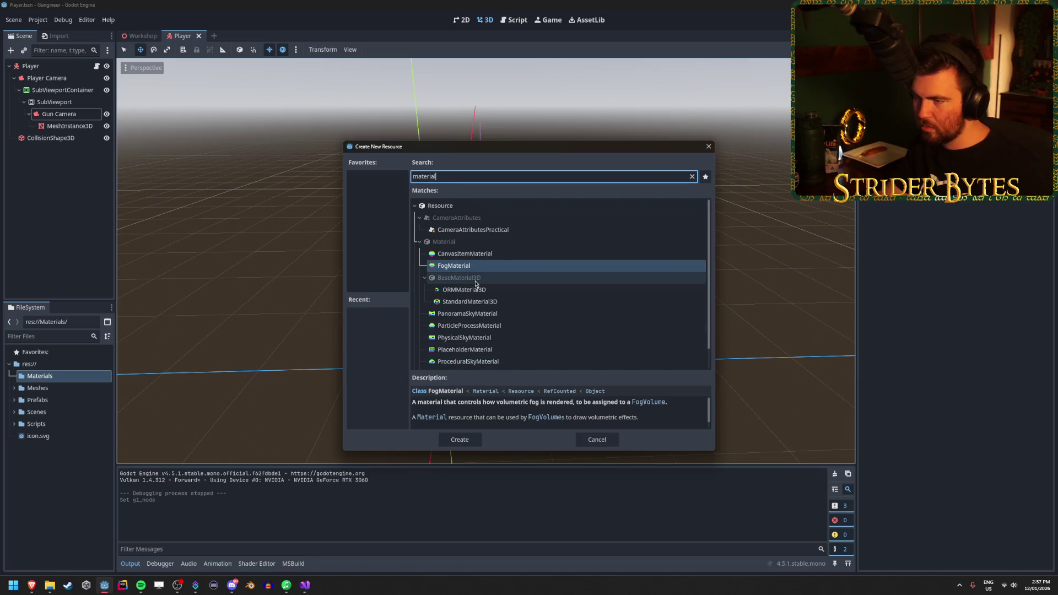
left_click(486, 305)
left_click(460, 439)
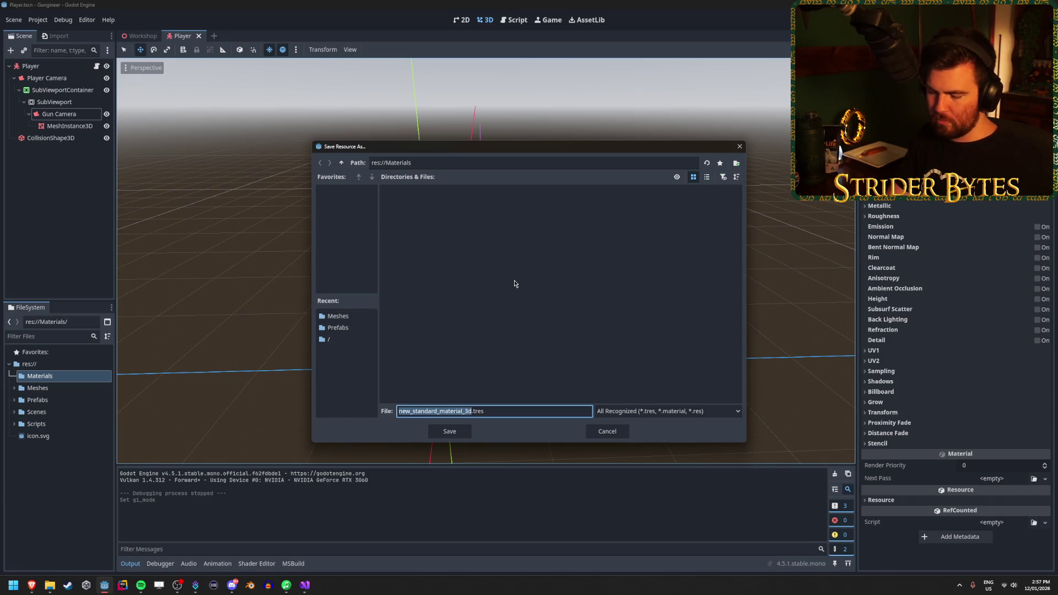
type("test_mat")
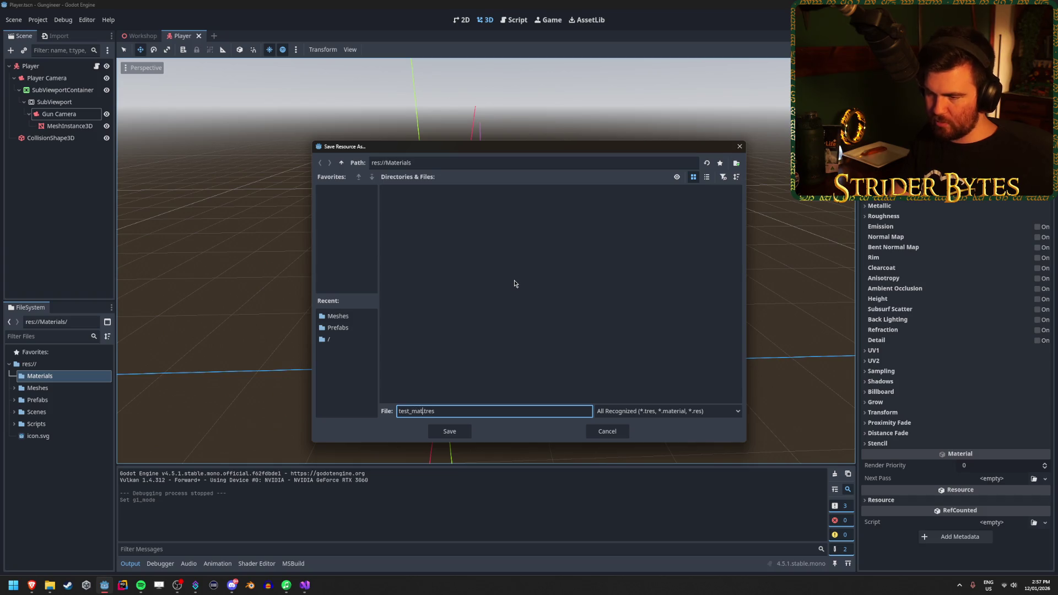
key("Return")
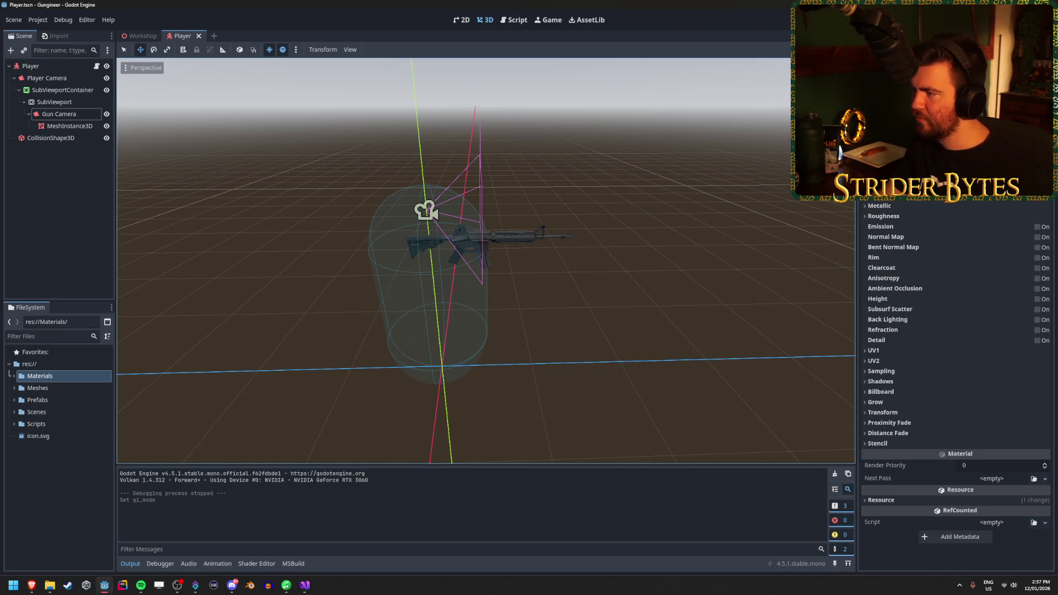
scroll(534, 241, "up", 5)
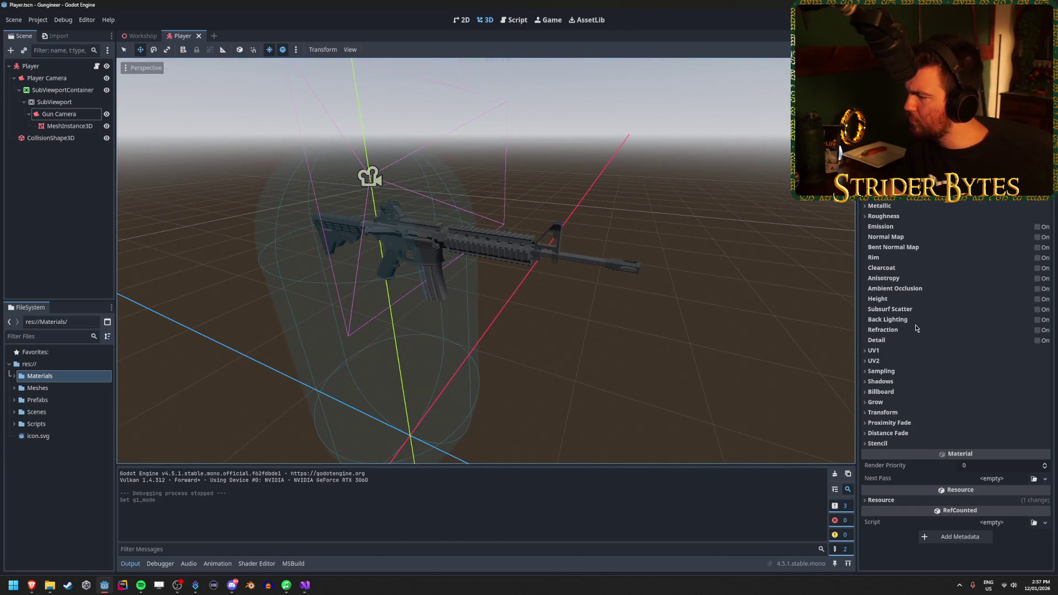
left_click(893, 501)
left_click(893, 501)
left_click(893, 500)
left_click(893, 501)
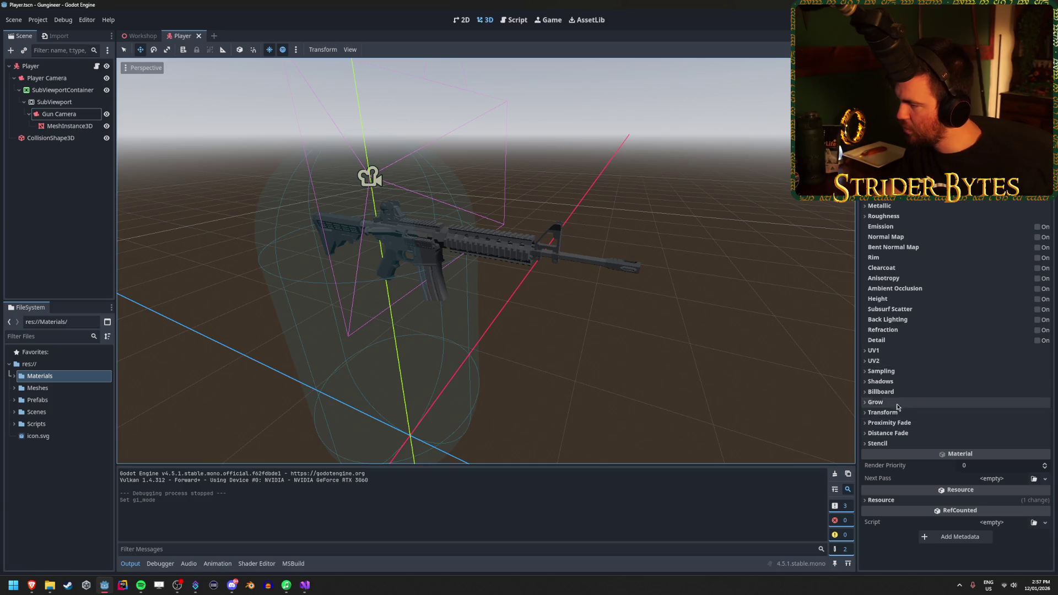
left_click(901, 382)
left_click(902, 382)
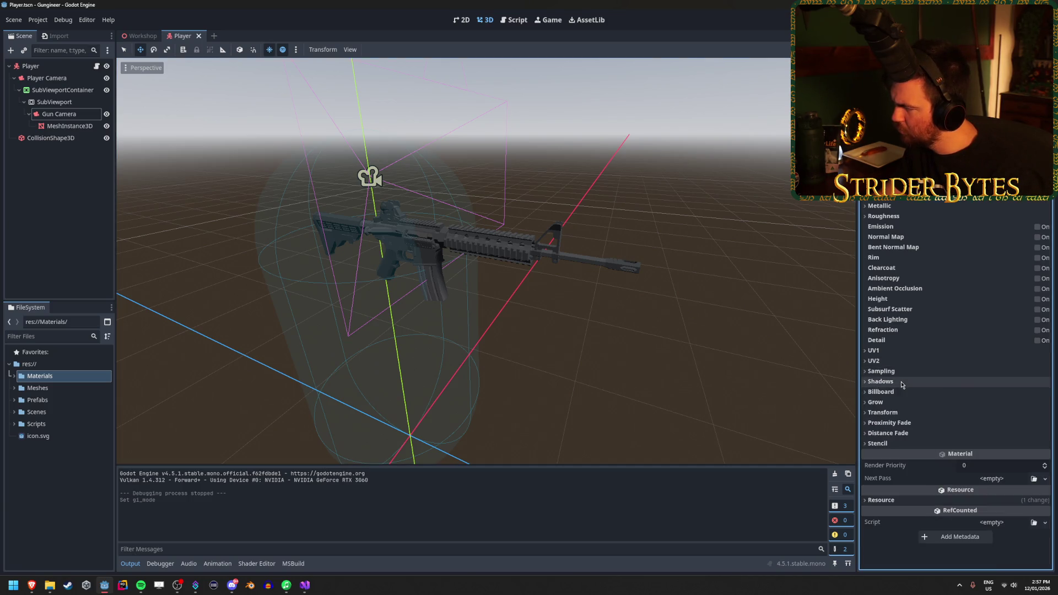
left_click(904, 371)
left_click(904, 372)
left_click(904, 361)
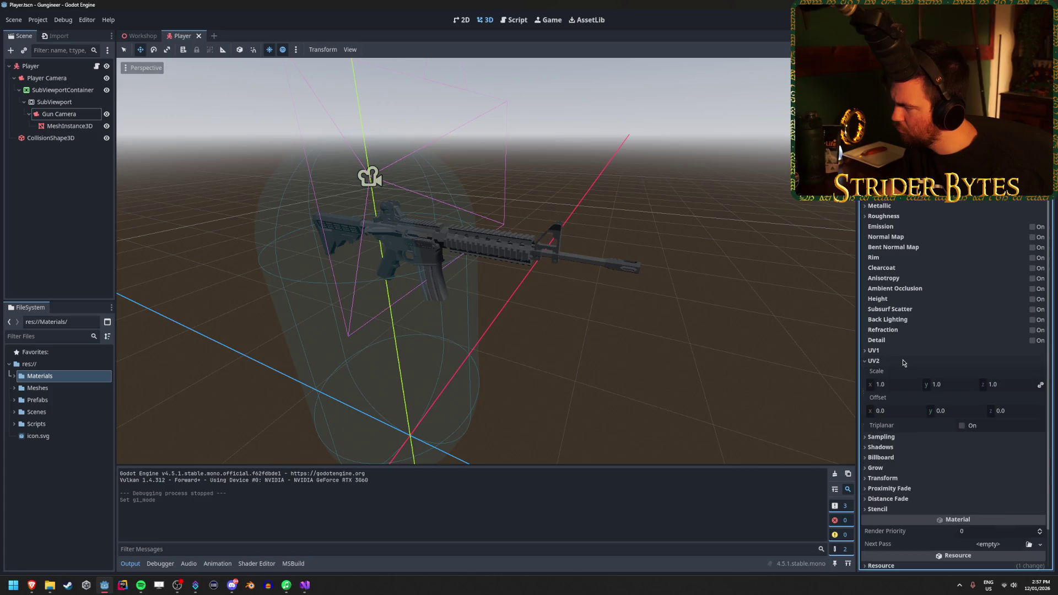
left_click(904, 361)
left_click(904, 351)
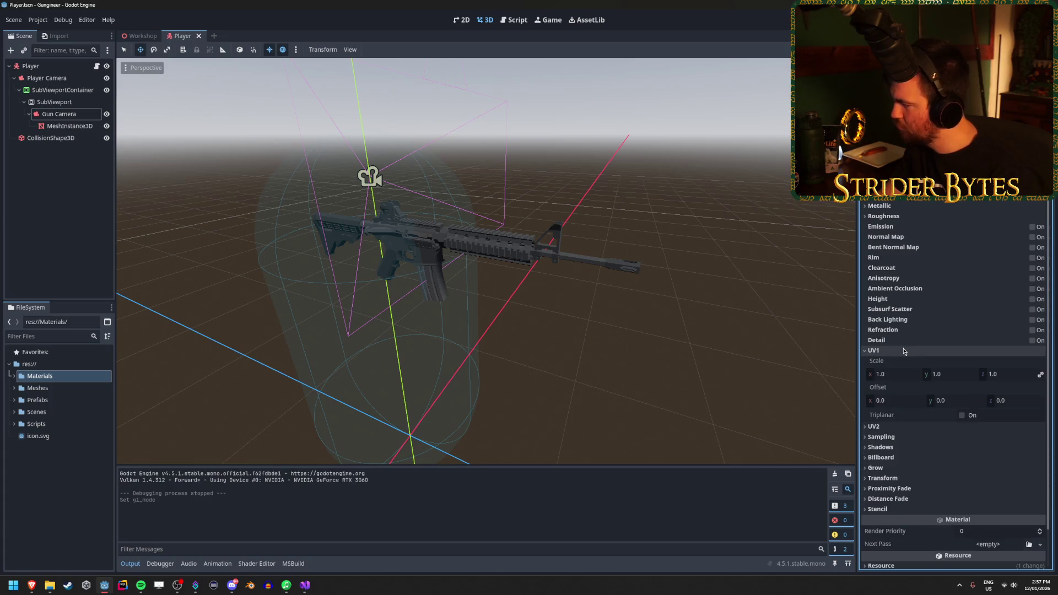
left_click(903, 351)
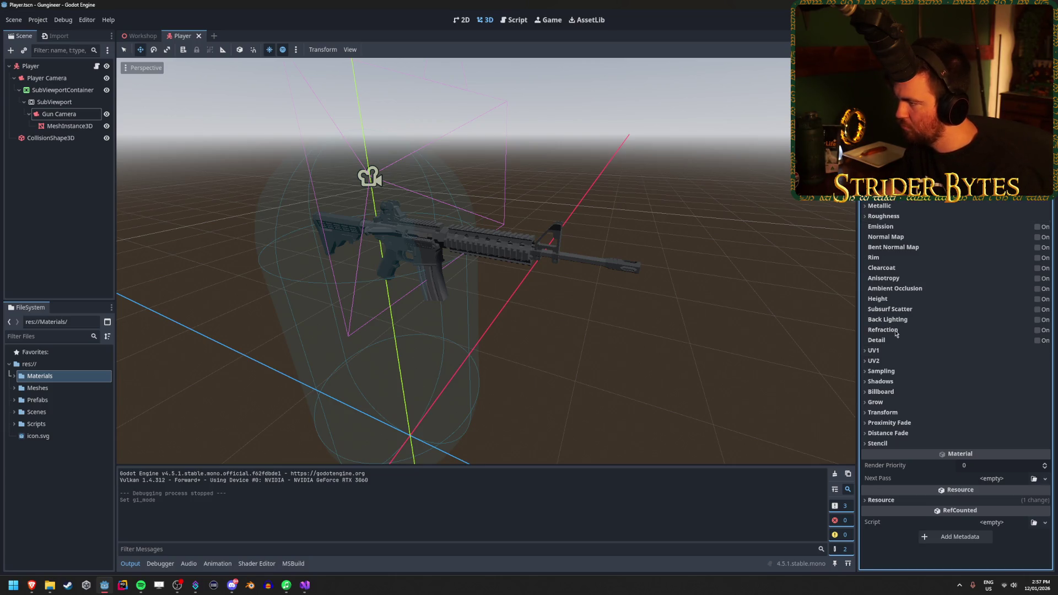
scroll(900, 333, "up", 3)
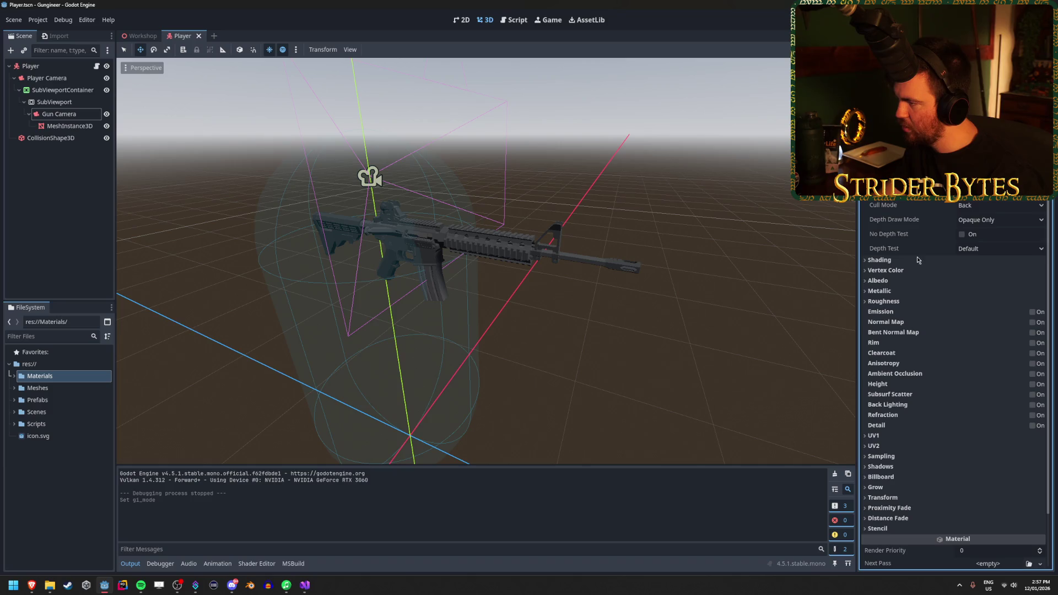
left_click(963, 236)
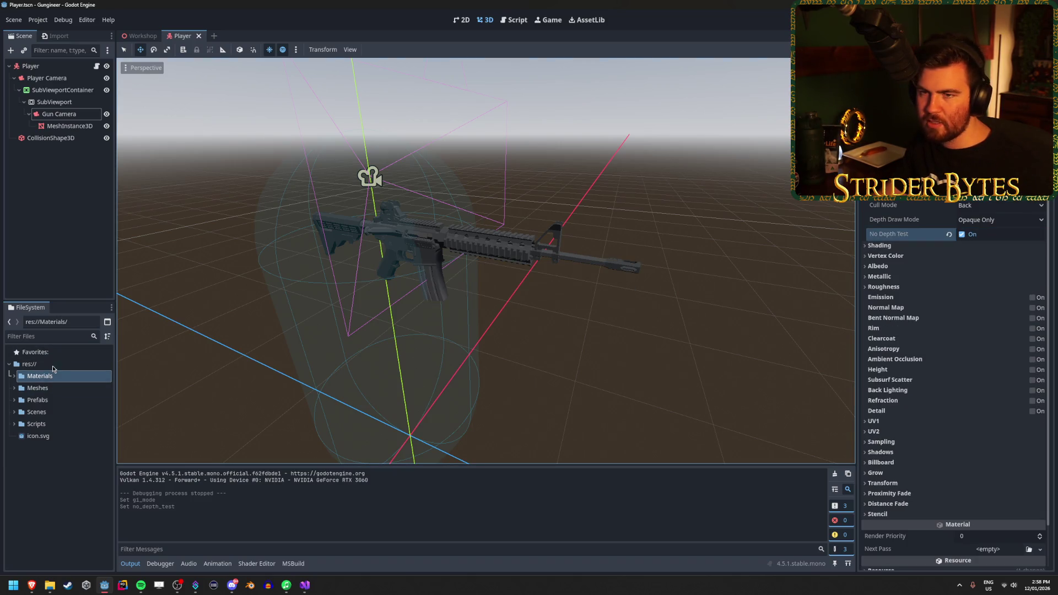
left_click(85, 128)
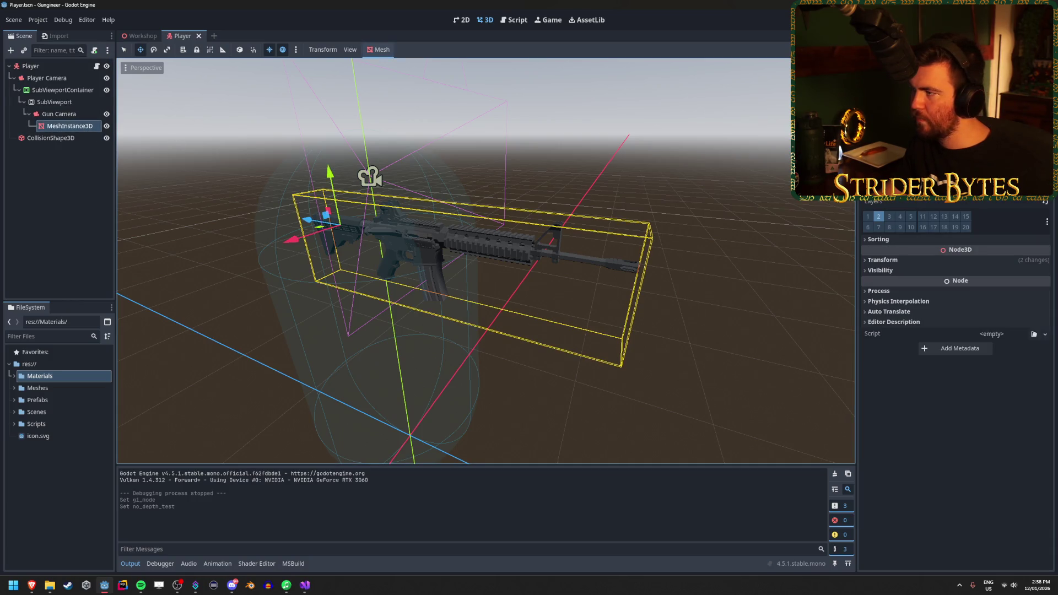
scroll(956, 385, "up", 3)
left_click(1045, 195)
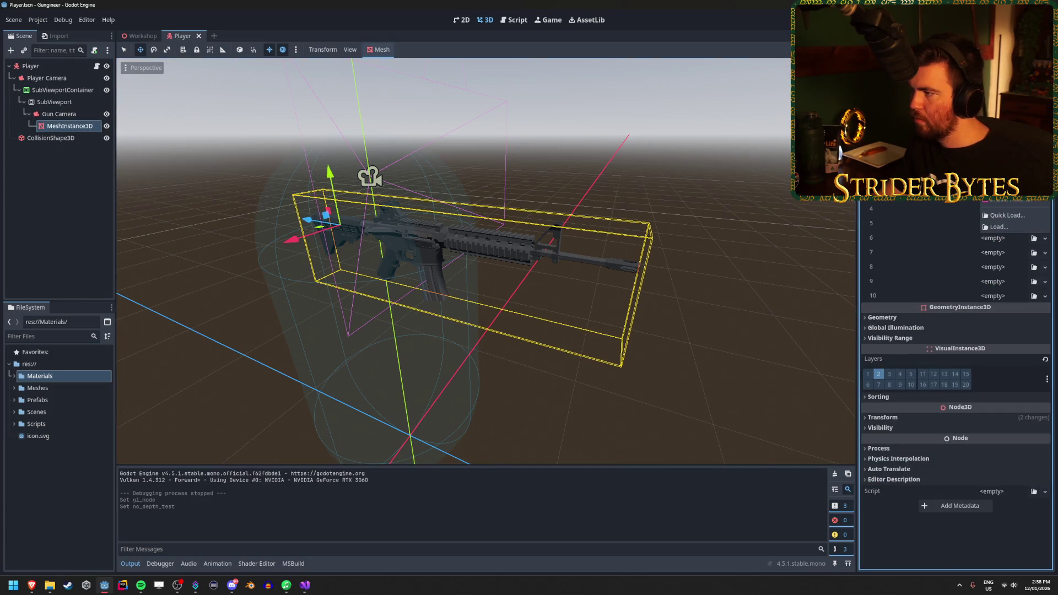
left_click(1008, 182)
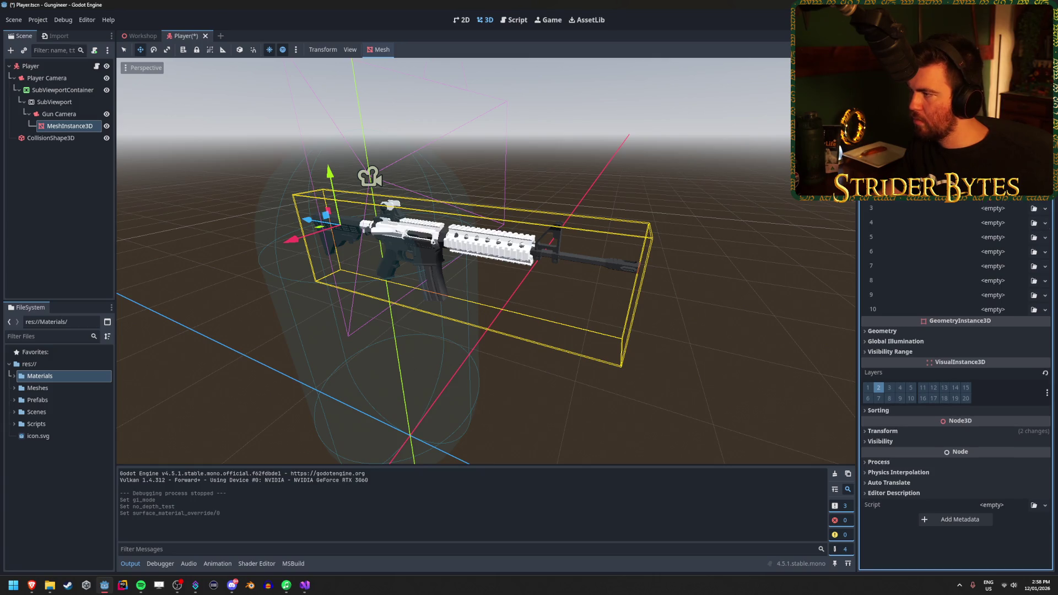
left_click(992, 196)
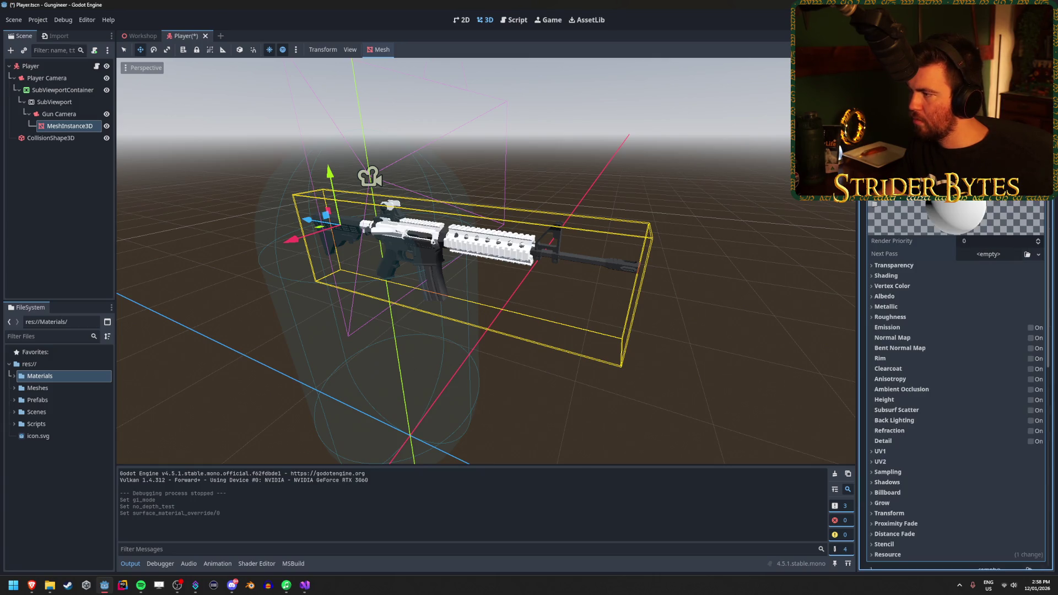
left_click(1046, 196)
left_click(986, 276)
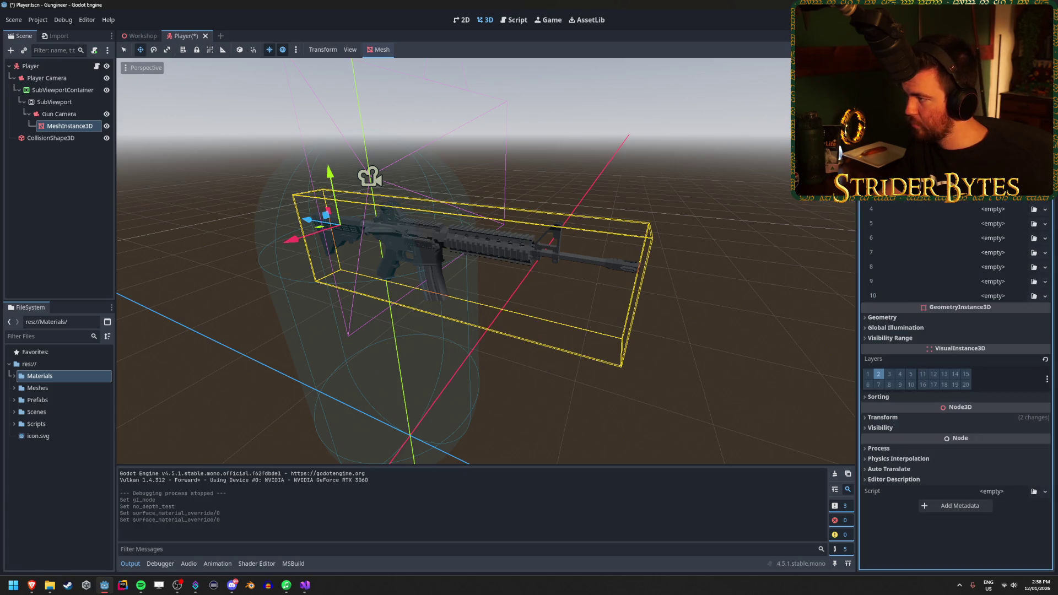
left_click(395, 208)
key("Return")
left_click(50, 138)
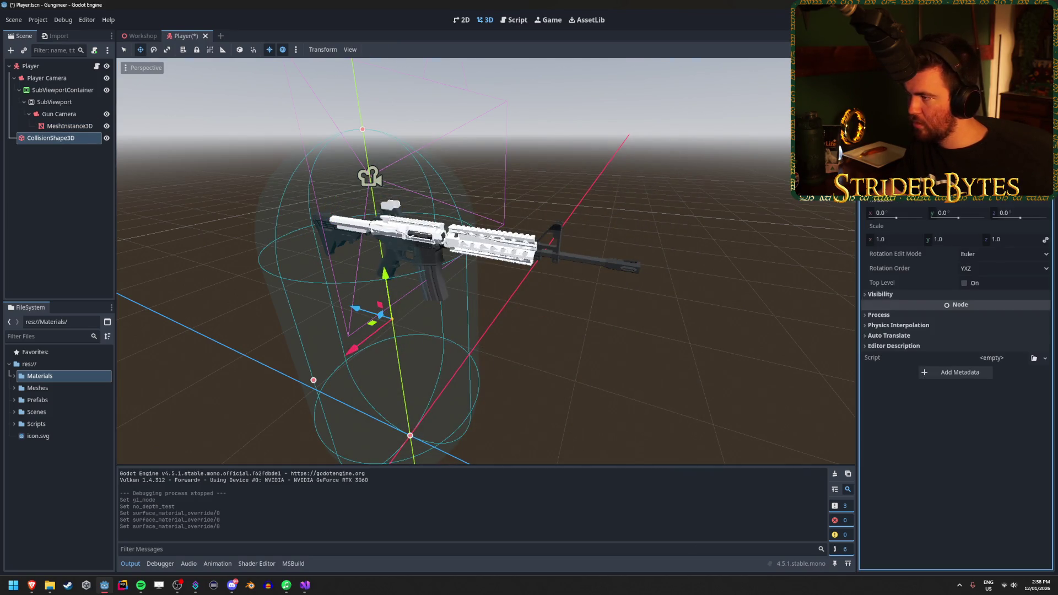
left_click(84, 127)
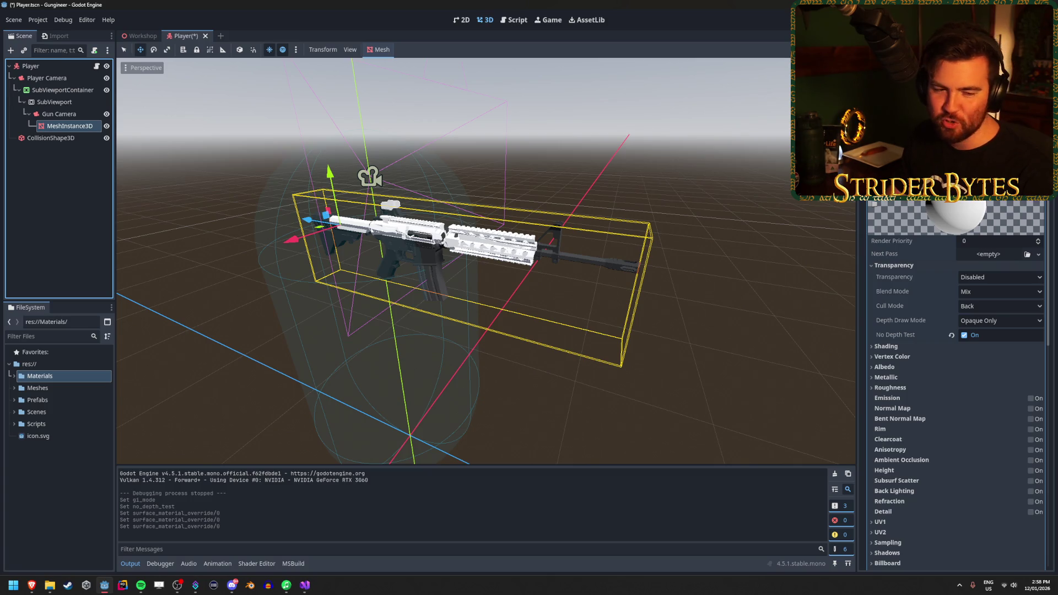
key("alt+Tab")
left_click(119, 4)
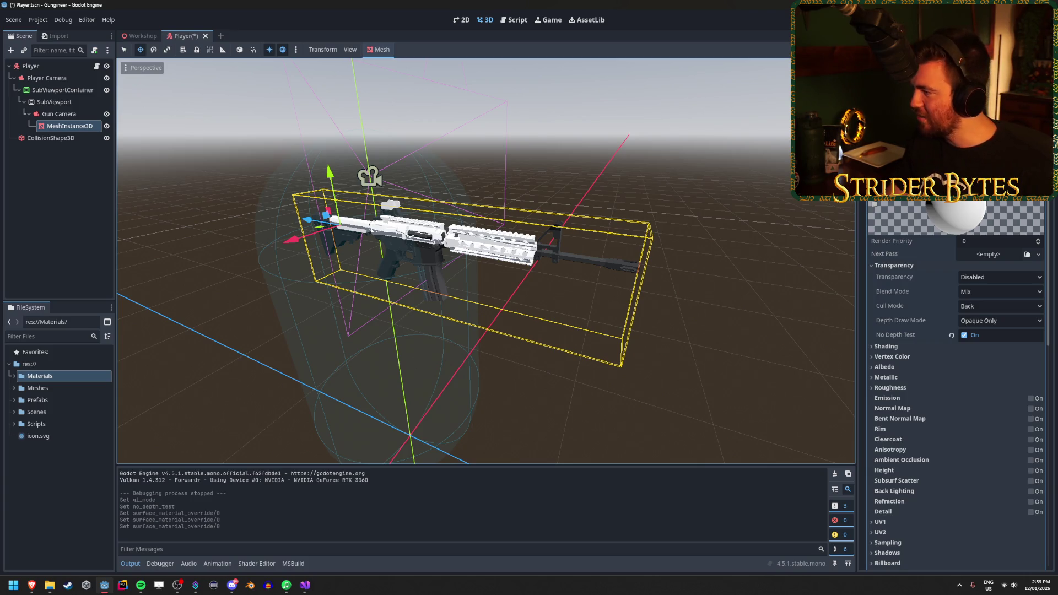
scroll(916, 253, "down", 15)
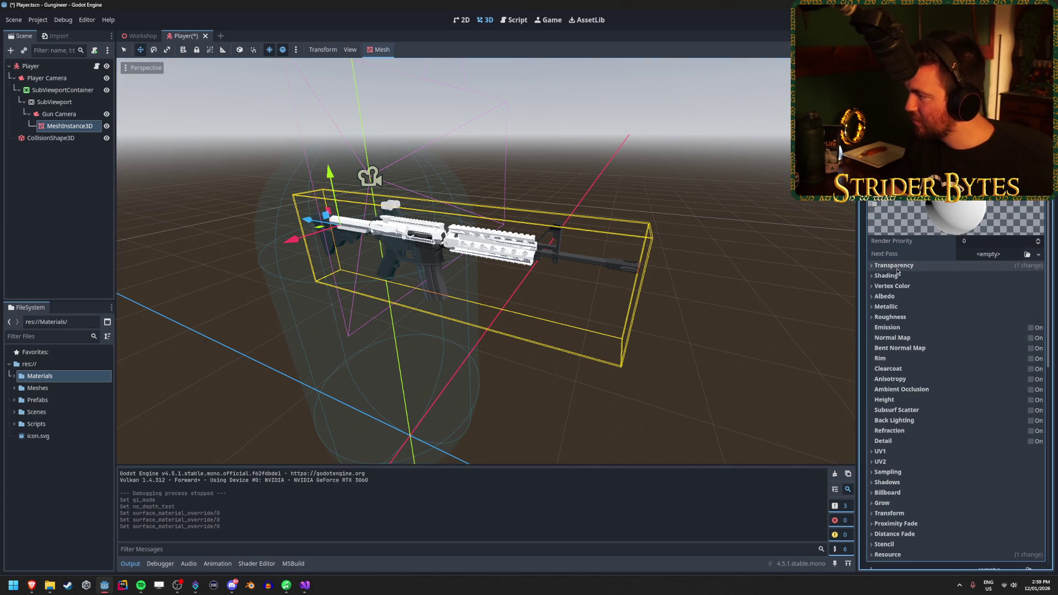
scroll(956, 380, "up", 10)
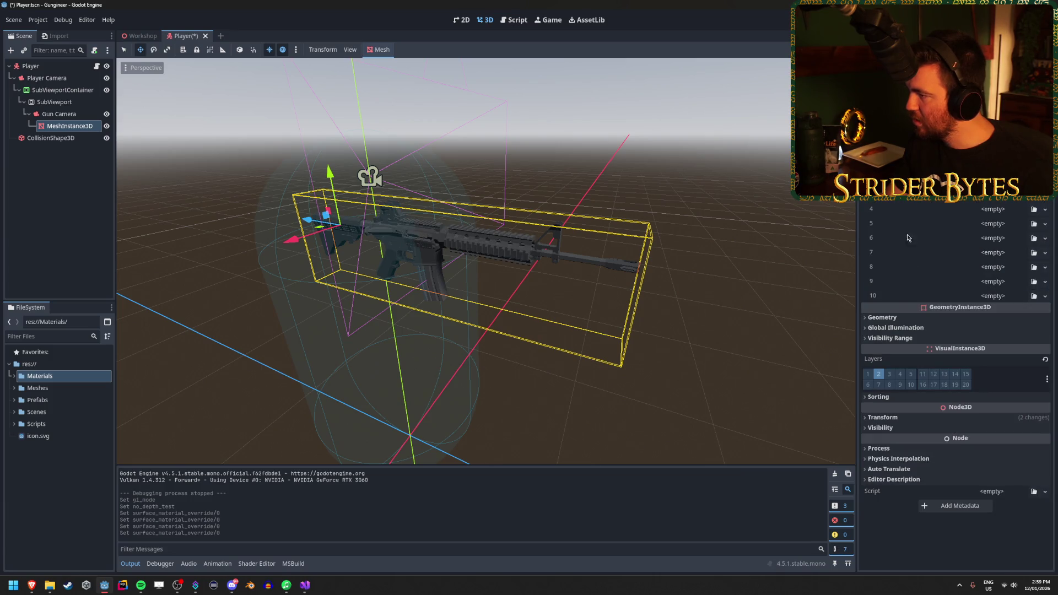
Quick-load test_mat.tres into surface slots 0 and 1, then drag it onto the whole gun
left_click(894, 301)
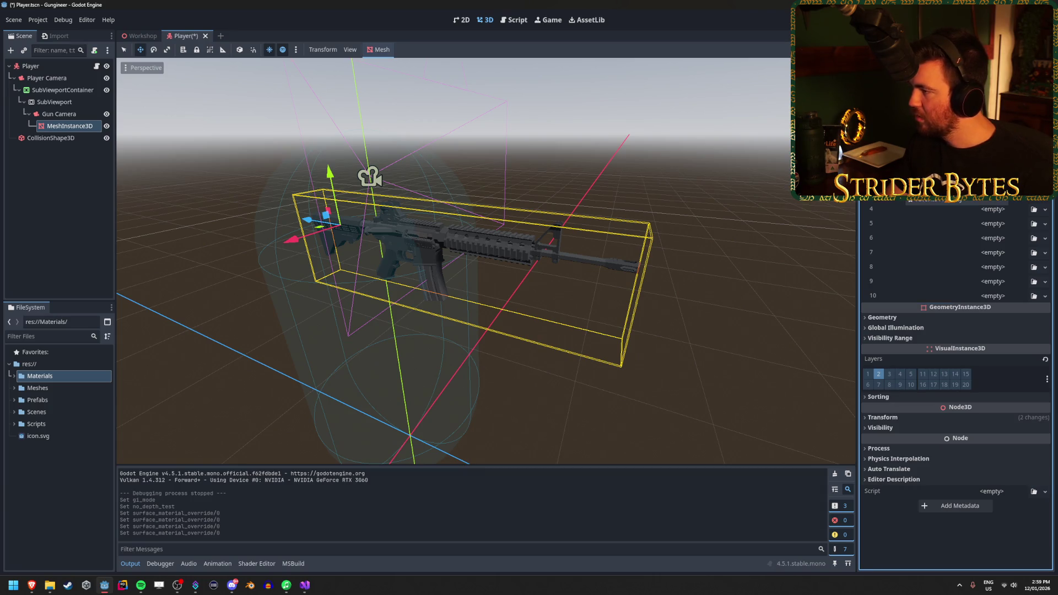
left_click(1044, 194)
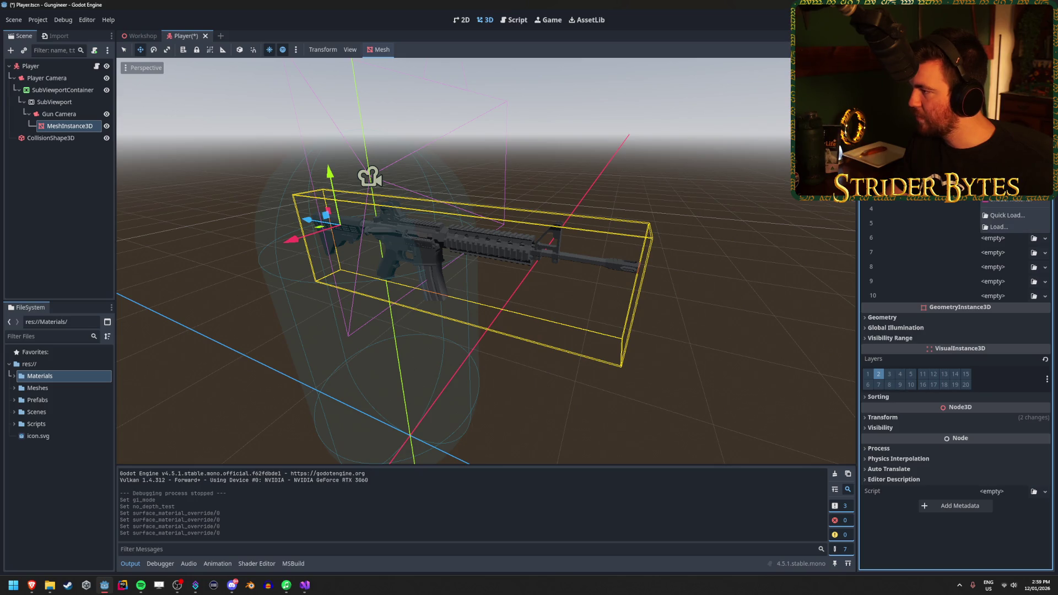
left_click(1005, 215)
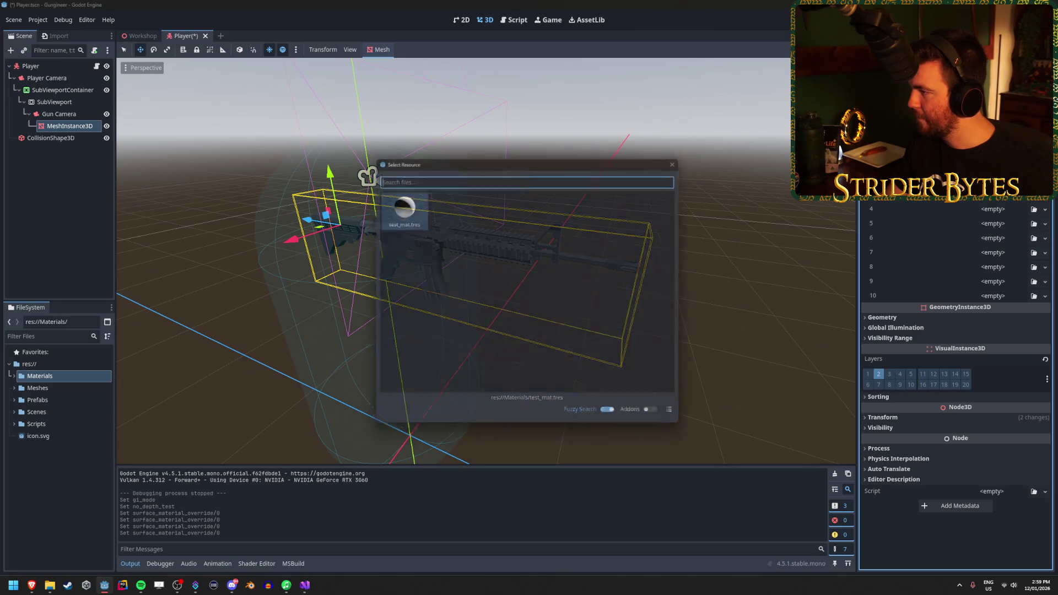
double_click(397, 210)
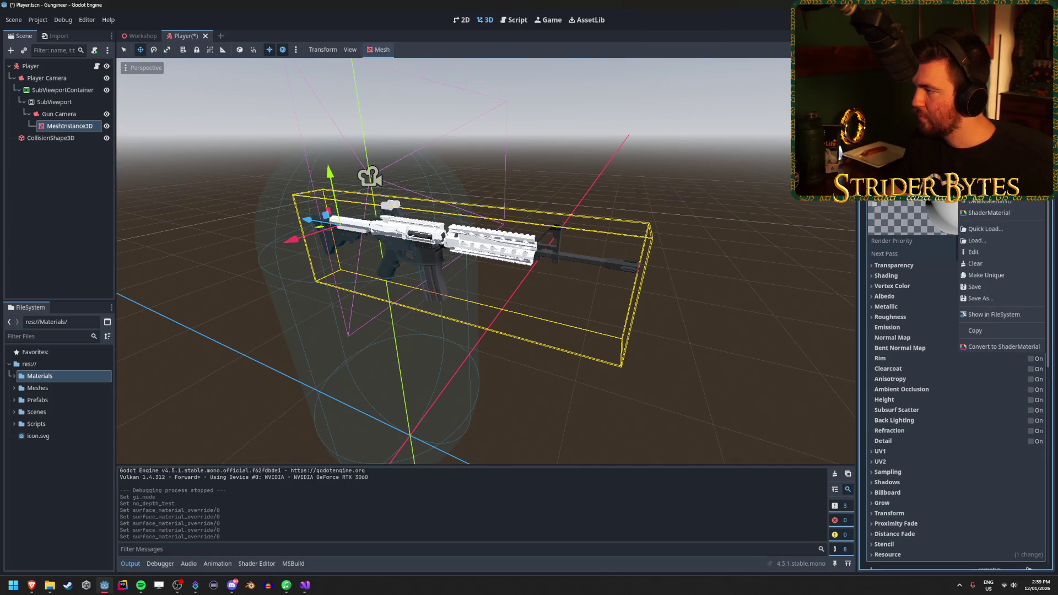
scroll(902, 203, "down", 6)
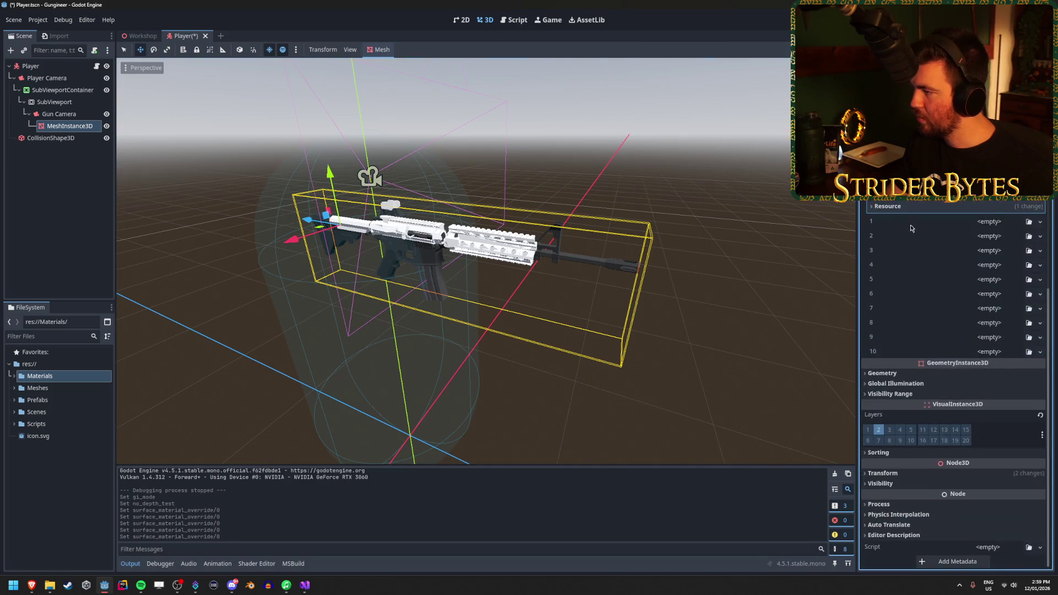
left_click(1029, 221)
double_click(395, 209)
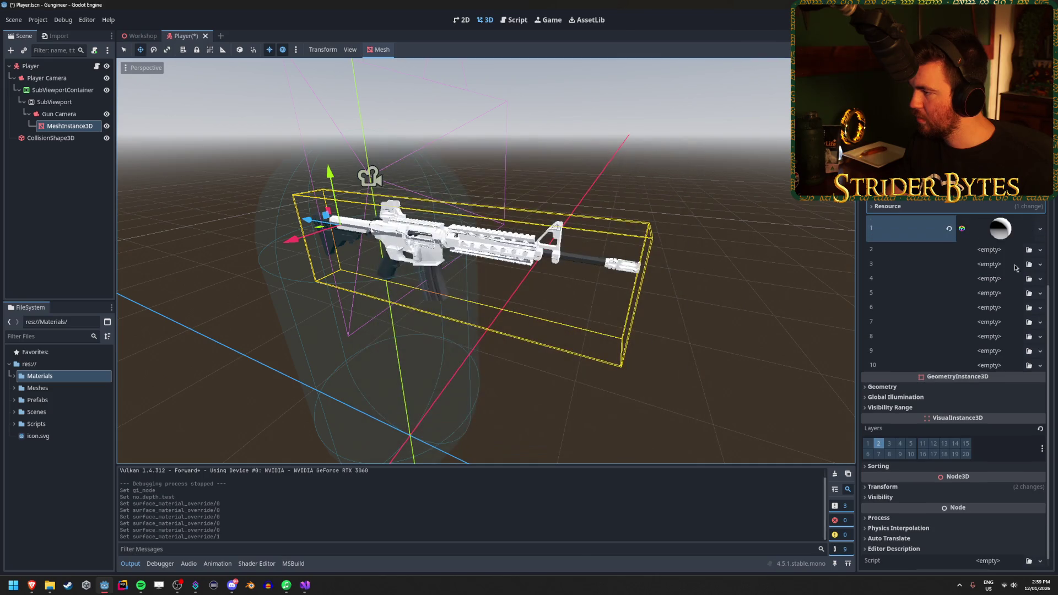
double_click(39, 376)
mouse_move(49, 388)
left_mouse_down()
mouse_move(197, 350)
mouse_move(338, 243)
left_mouse_up()
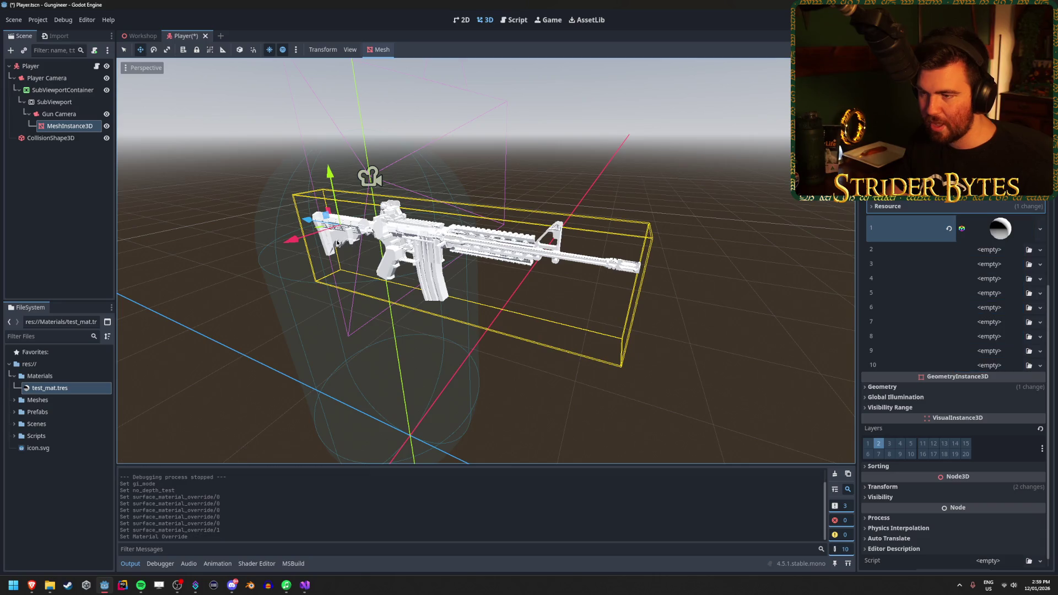
Drag test_mat.tres onto the gun to override the whole mesh's material
scroll(508, 297, "up", 3)
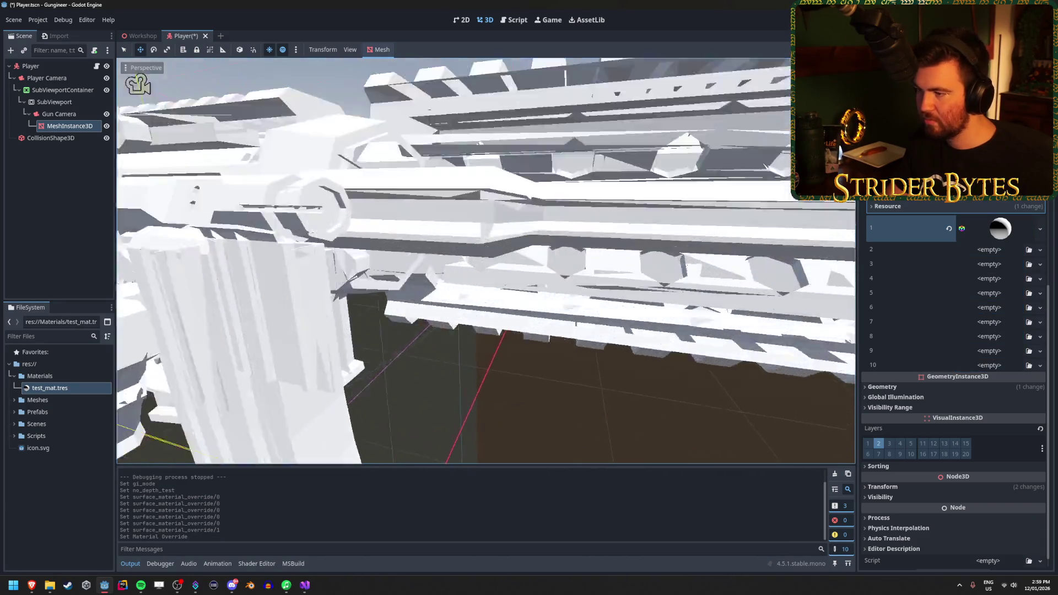
scroll(197, 113, "up", 4)
scroll(197, 113, "down", 3)
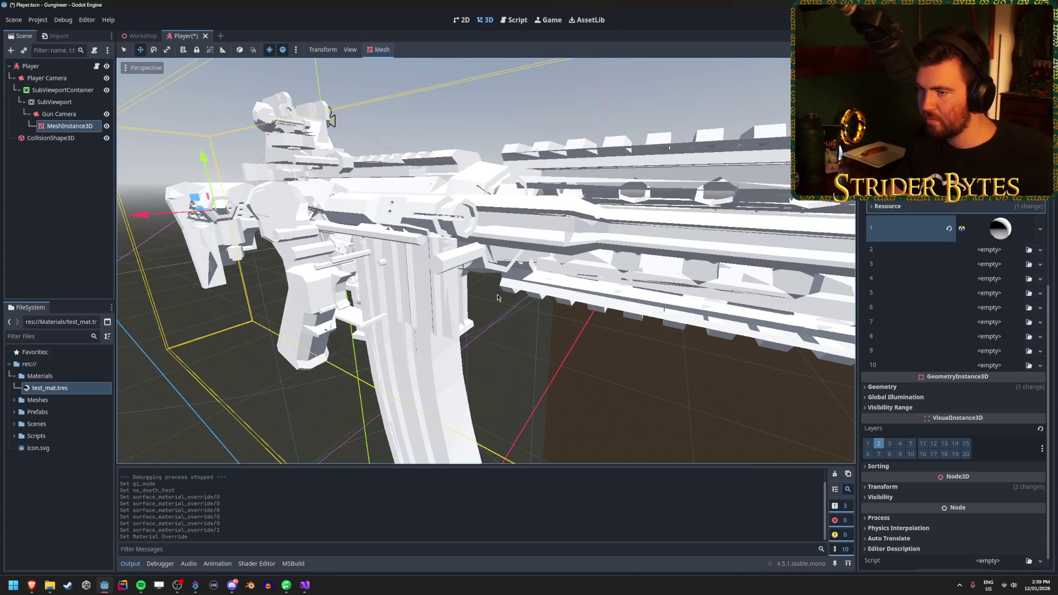
scroll(197, 113, "down", 4)
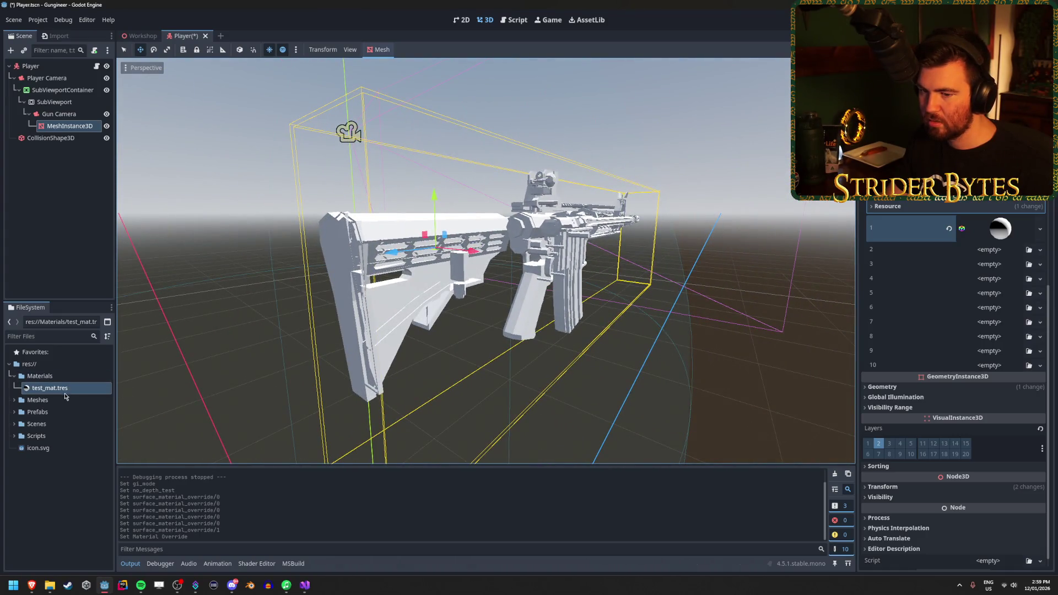
mouse_move(64, 390)
left_mouse_down()
mouse_move(279, 336)
mouse_move(579, 231)
mouse_move(545, 251)
left_mouse_up()
Save the Player scene, run the game to check the white rifle, then stop it
key("ctrl+s")
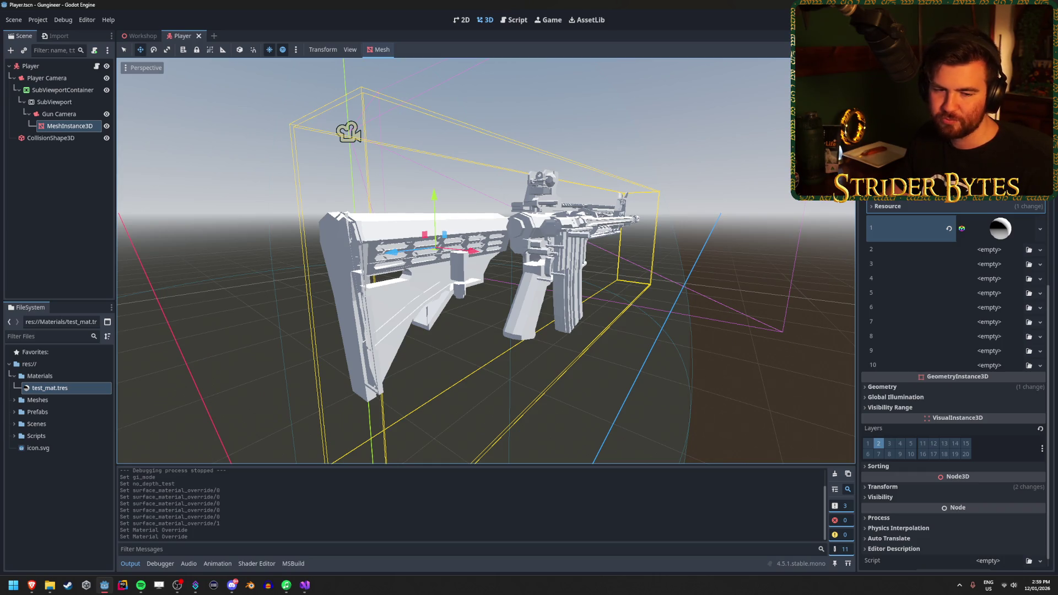
key("F5")
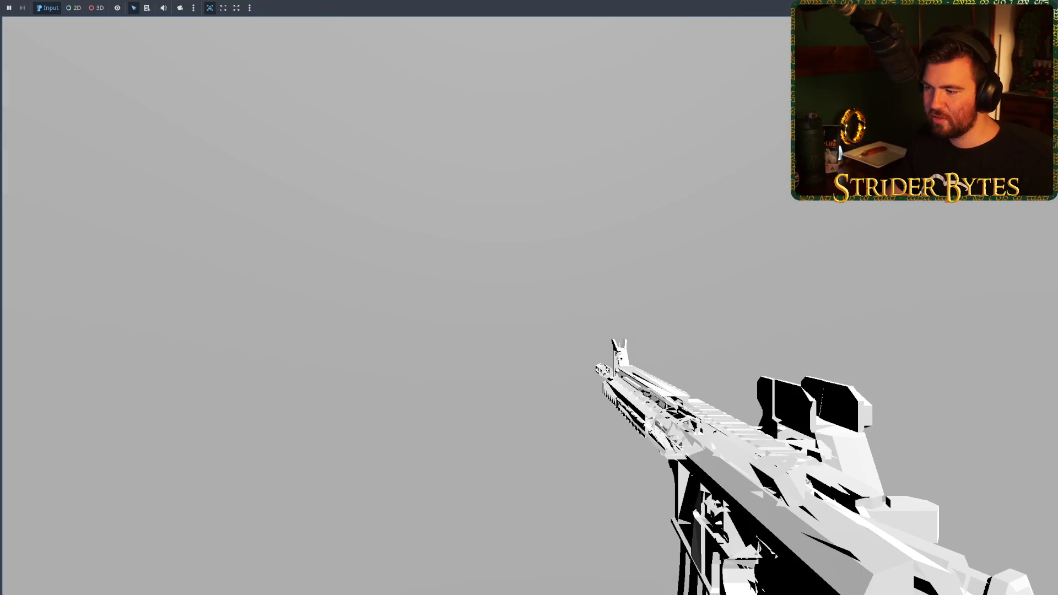
key("Escape")
left_click_drag(531, 314, 633, 306)
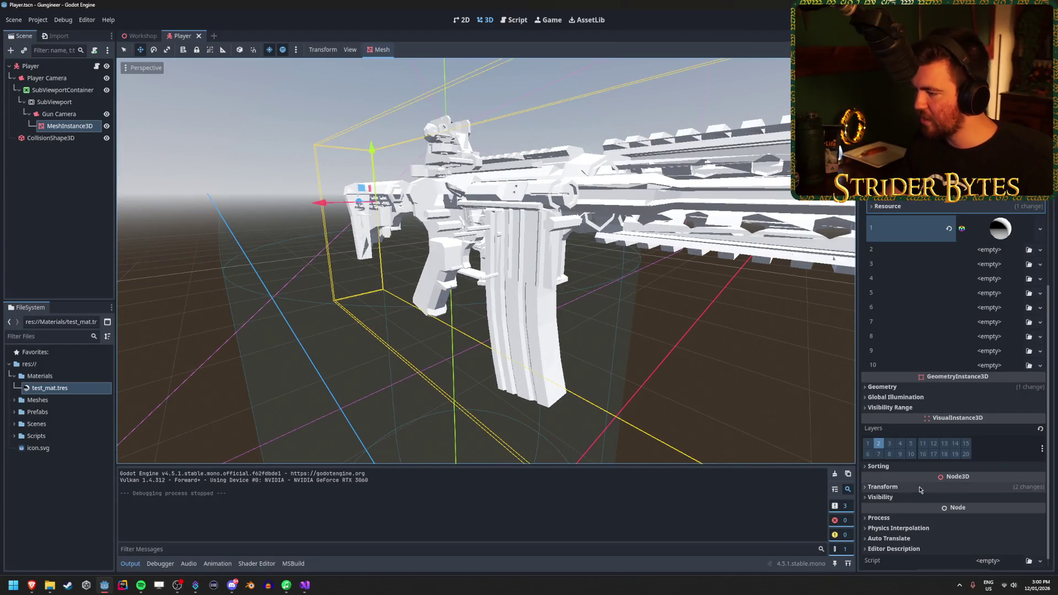
Expand slot 1's material and toggle its No Depth Test setting off and on
left_click(1000, 228)
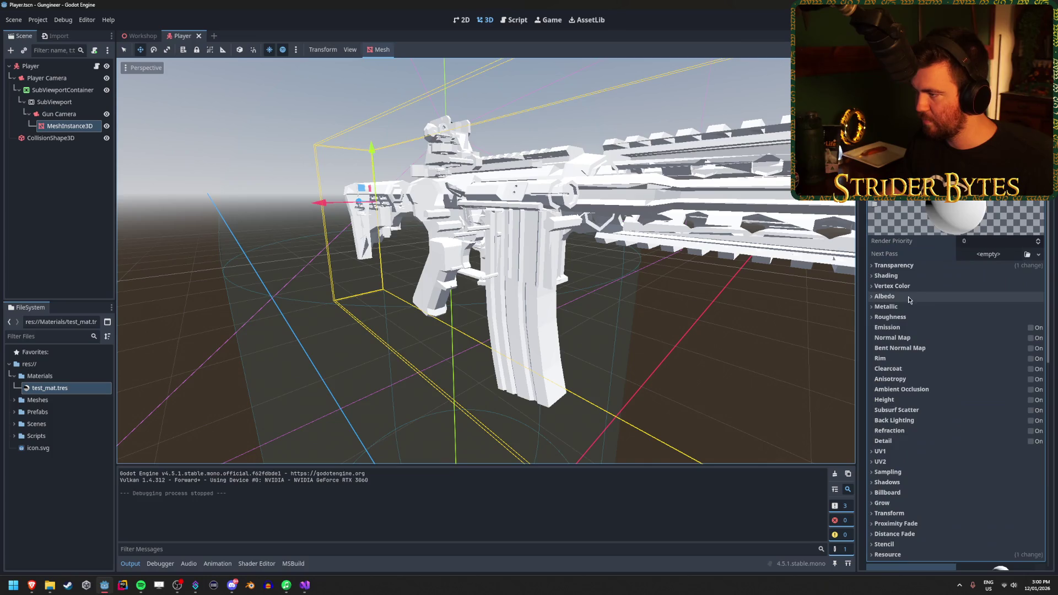
scroll(933, 275, "down", 3)
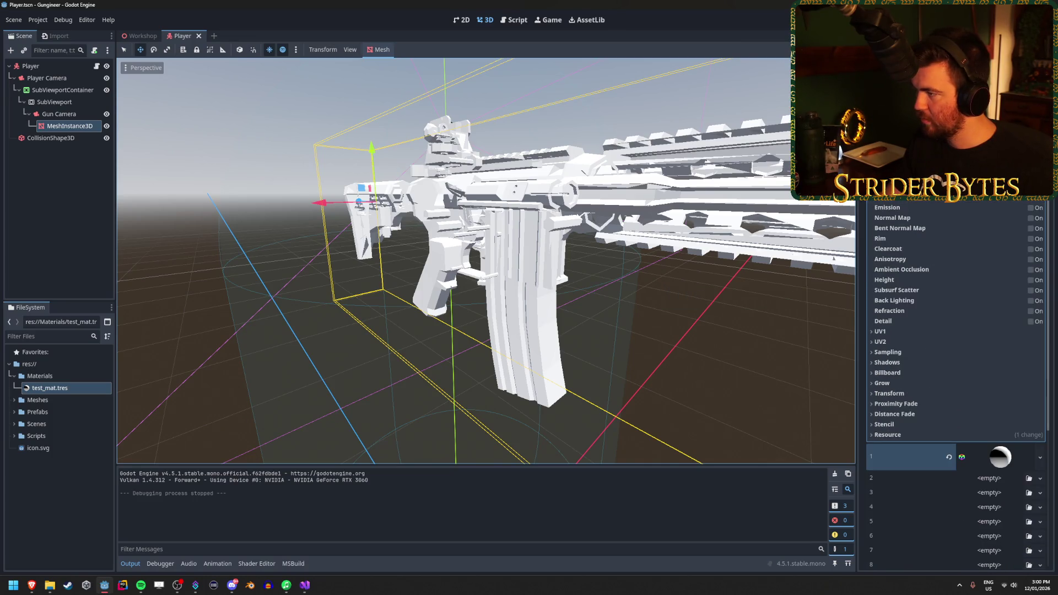
scroll(930, 272, "up", 2)
left_click(964, 215)
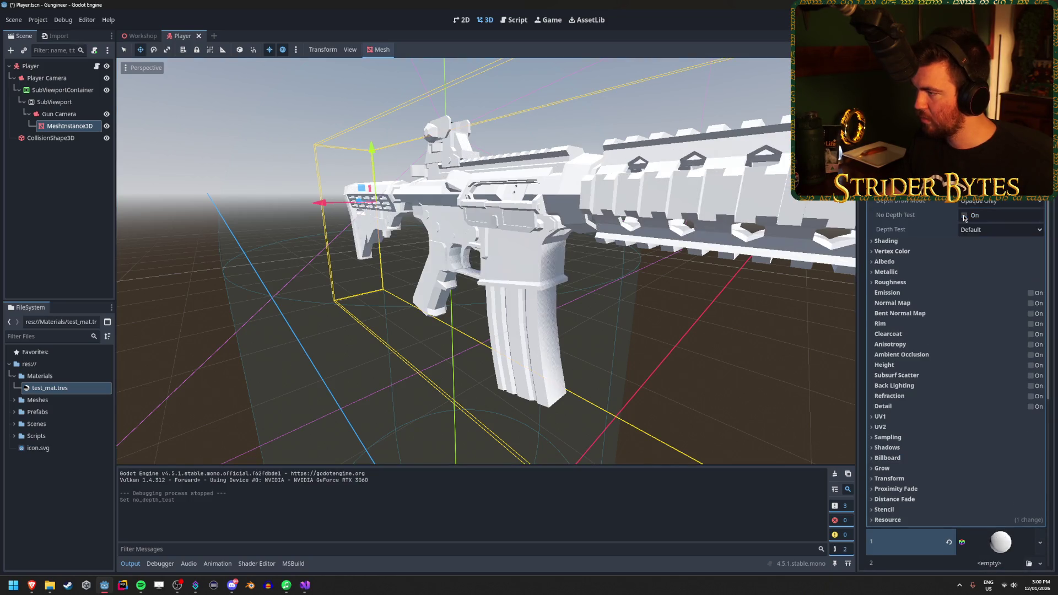
left_click(963, 215)
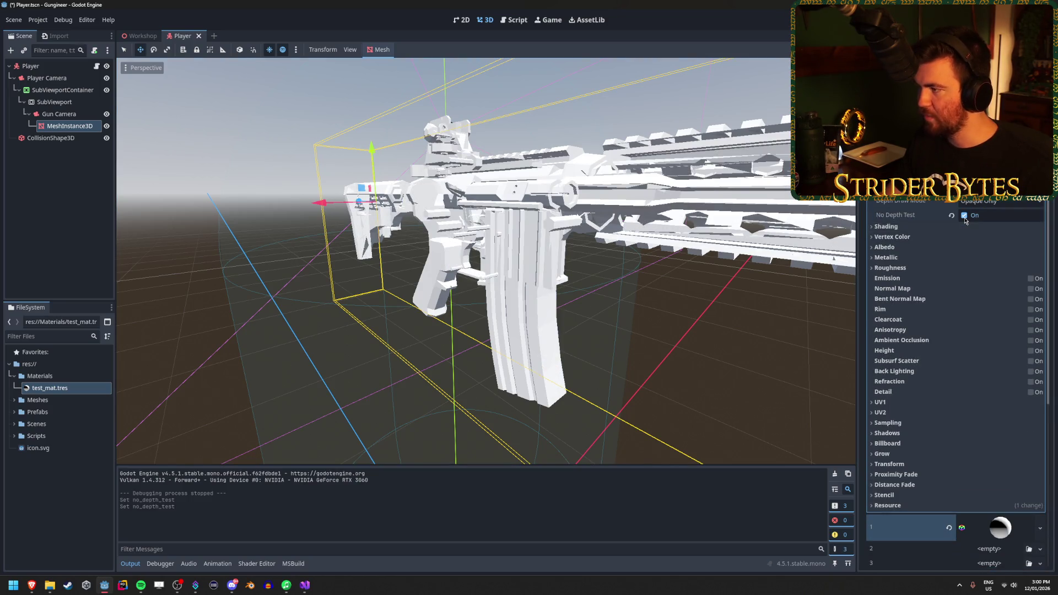
left_click(964, 215)
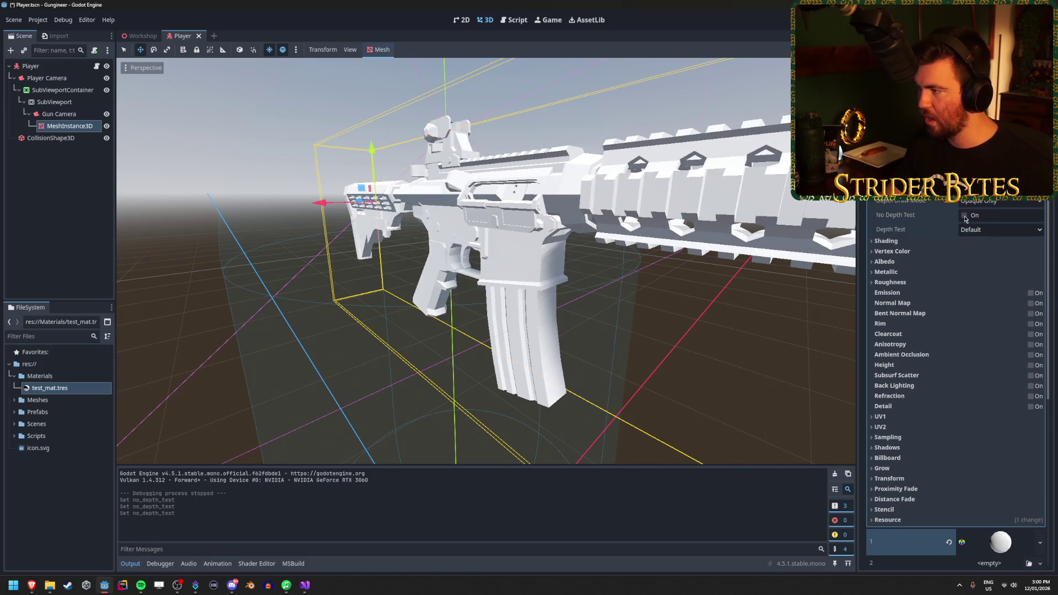
left_click(964, 216)
Try other Depth Draw and Cull modes, ending on Opaque Only depth draw and Back culling
left_click(983, 204)
left_click(984, 214)
left_click(985, 203)
left_click(986, 214)
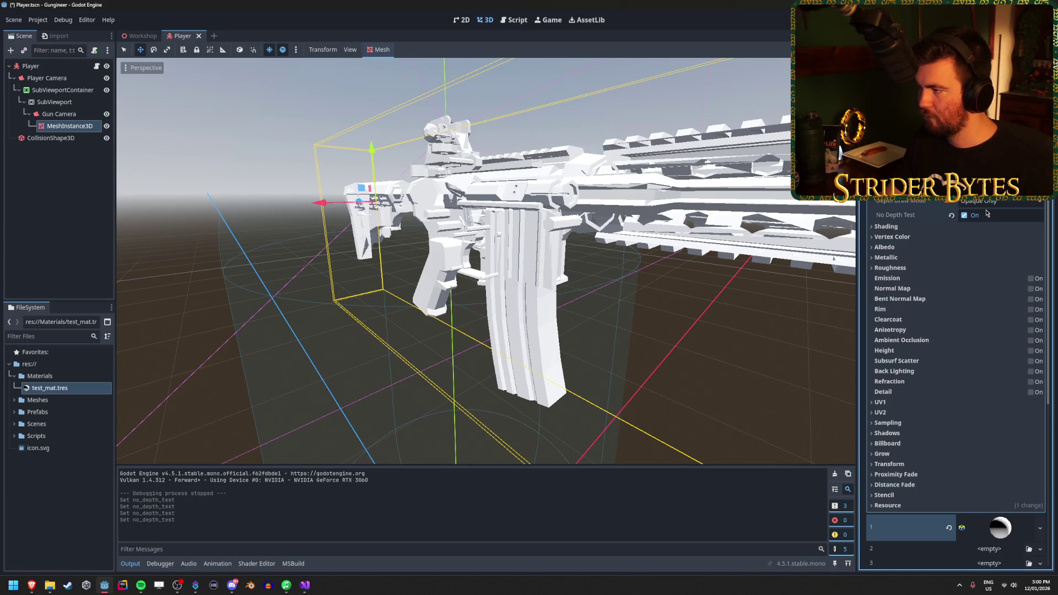
left_click(983, 204)
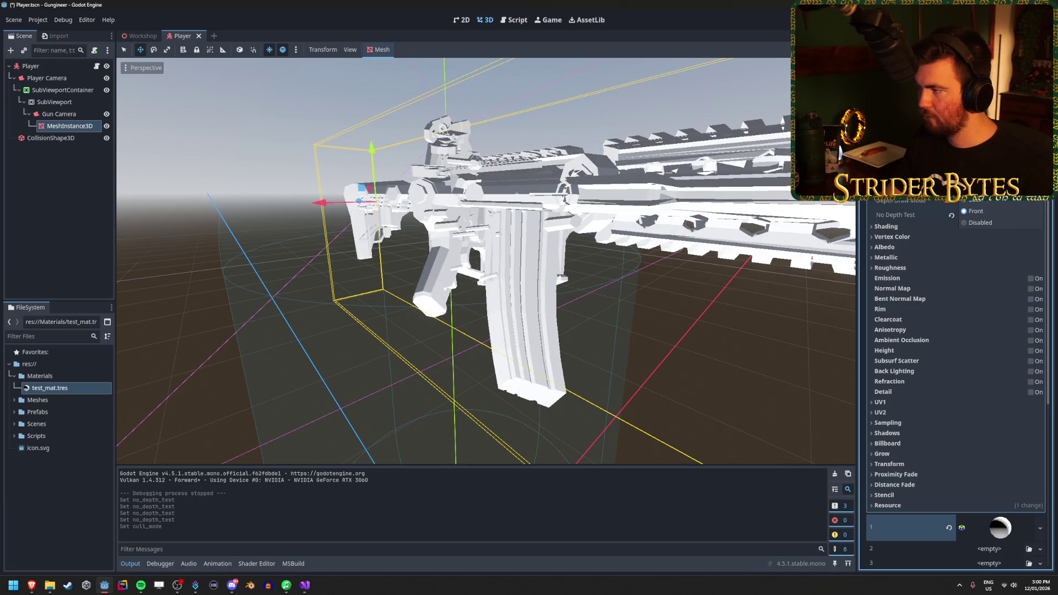
left_click(976, 212)
left_click(984, 203)
left_click(980, 223)
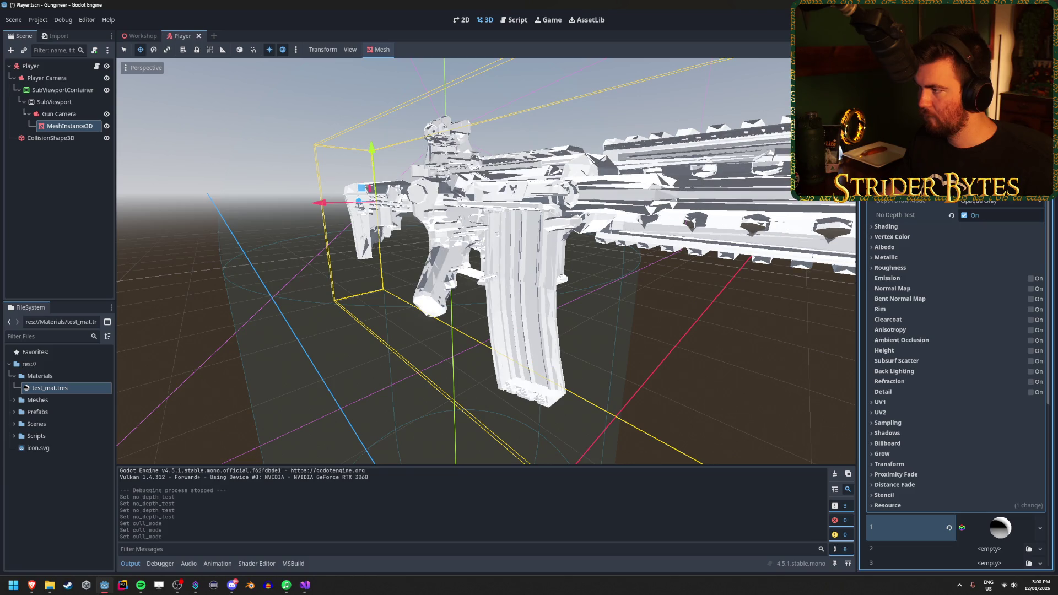
left_click(983, 202)
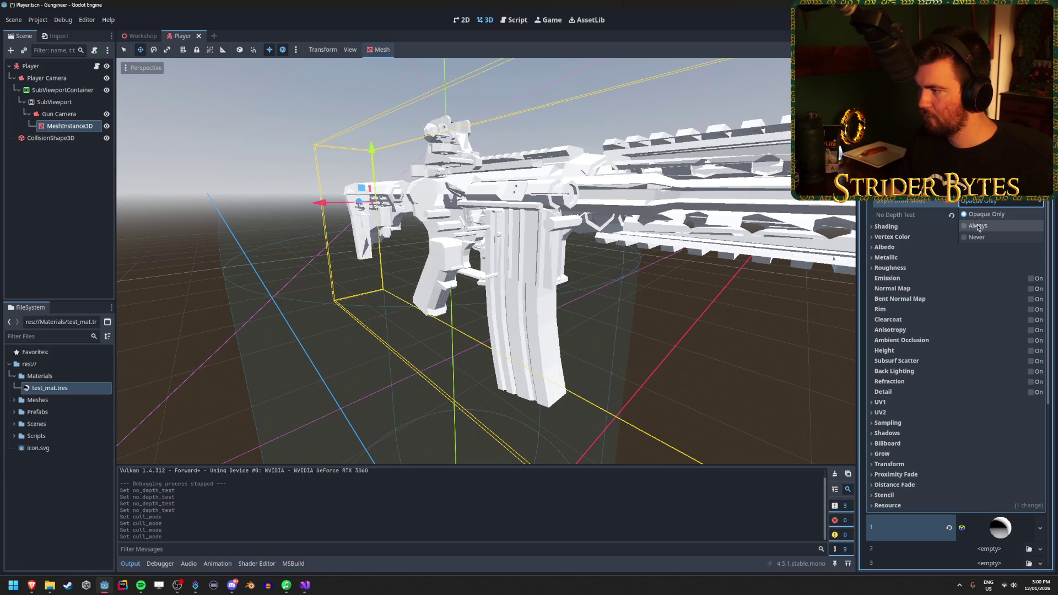
left_click(978, 225)
left_click(984, 202)
left_click(981, 214)
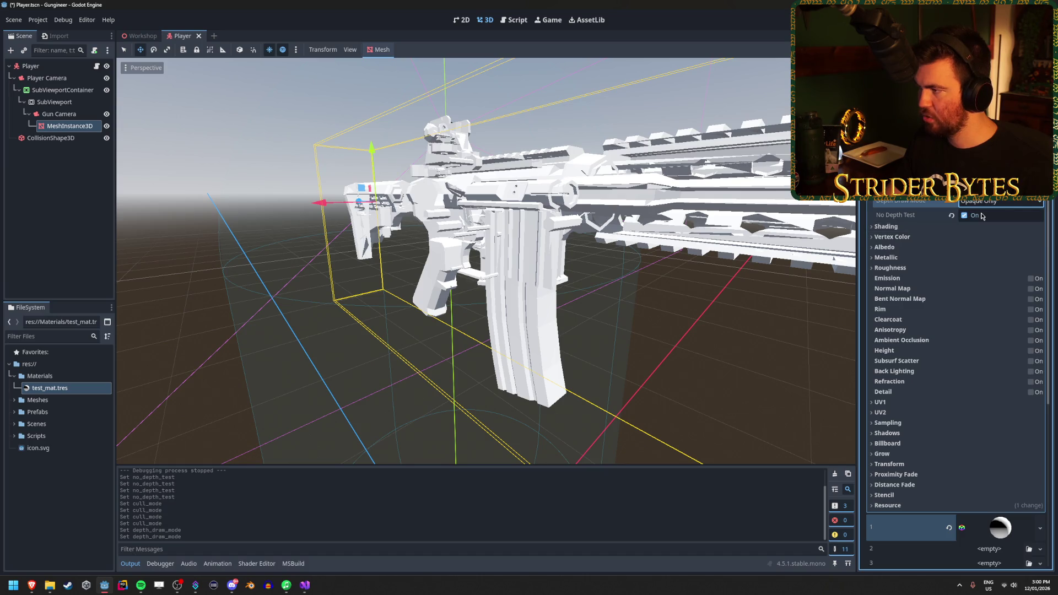
Turn off No Depth Test, save the scene, and delete test_mat.tres from Materials
left_click(981, 215)
key("ctrl+s")
left_click(61, 388)
key("Delete")
key("Return")
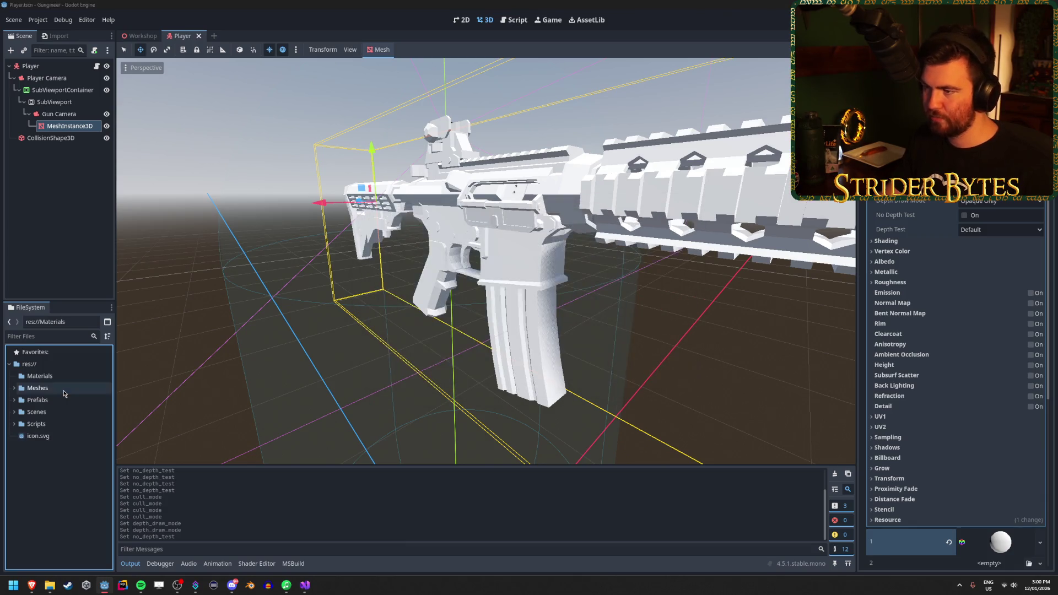
scroll(956, 386, "up", 4)
left_click(1039, 166)
Clear the gun's surface material overrides, save, and reassign the Cube_023 mesh to the gun node
left_click(975, 264)
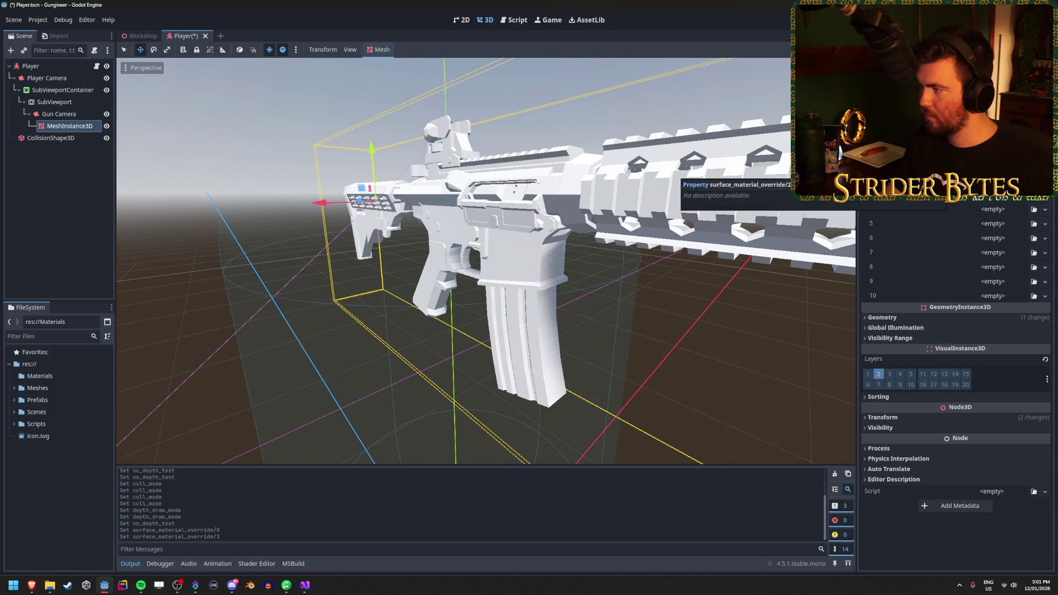
key("ctrl+s")
key("f")
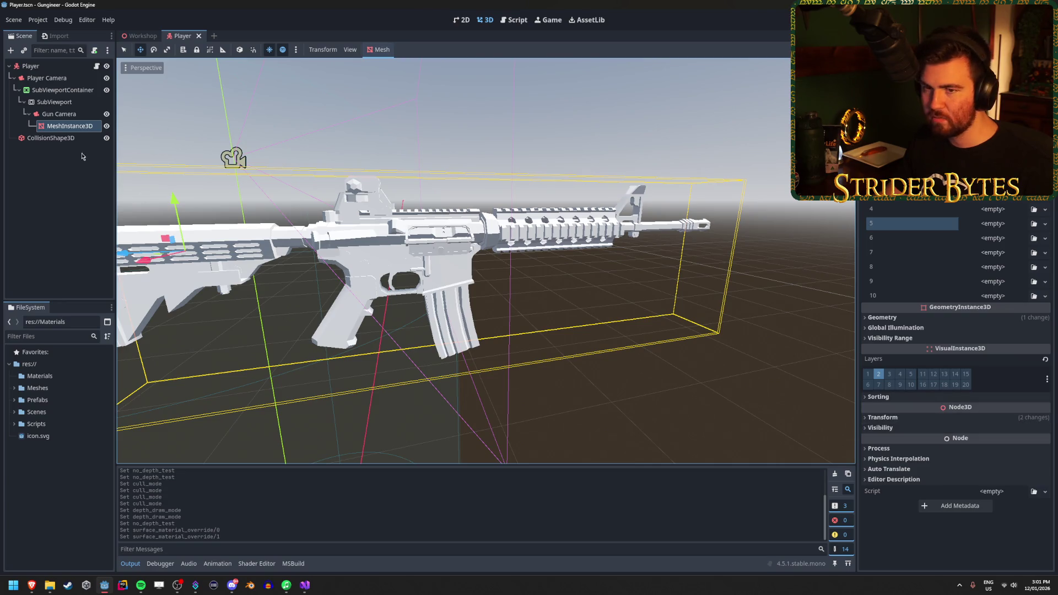
left_click(59, 113)
double_click(70, 126)
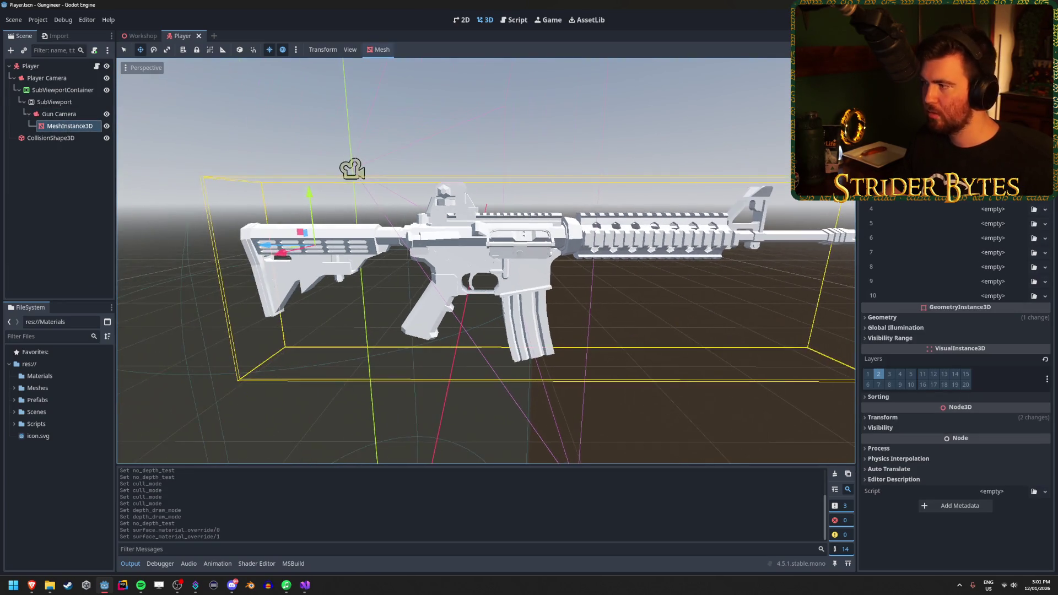
left_click(964, 166)
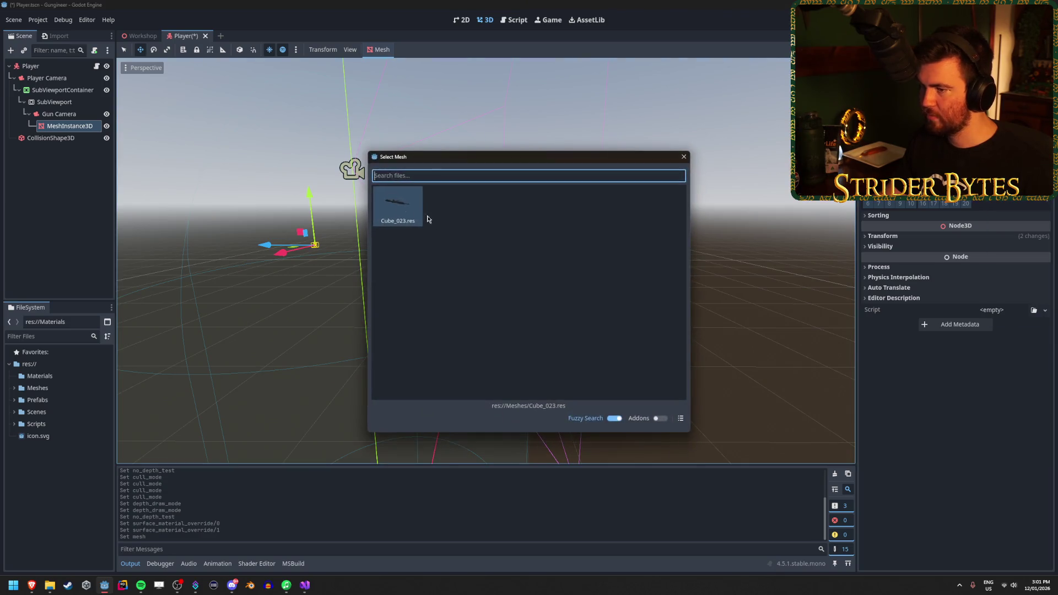
double_click(401, 205)
Reset the gun mesh's Geometry Material Override to <empty> and save the Player scene
left_click(69, 125)
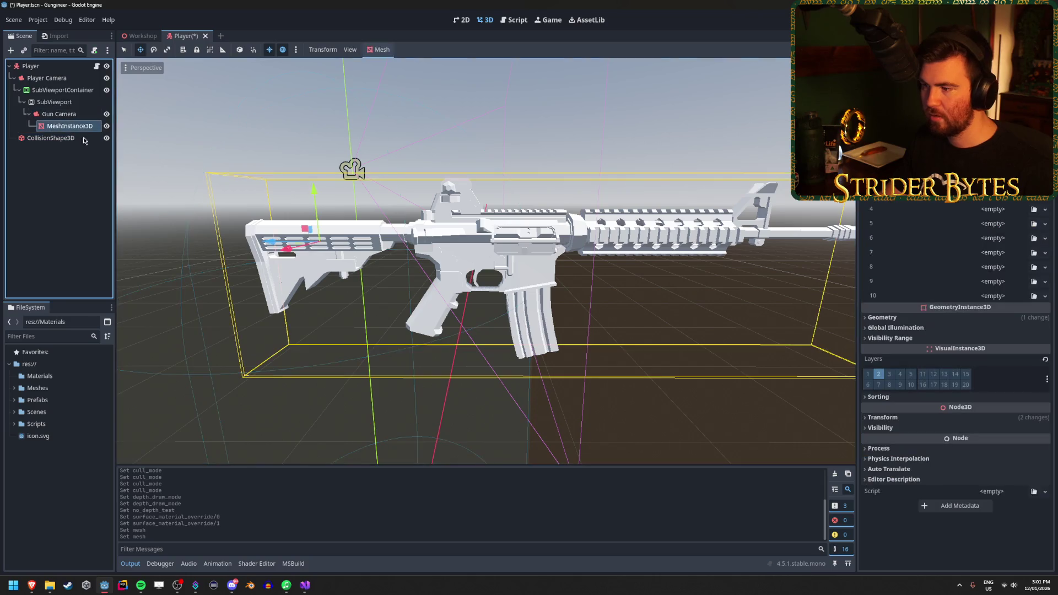
left_click(890, 420)
left_click(890, 420)
left_click(897, 320)
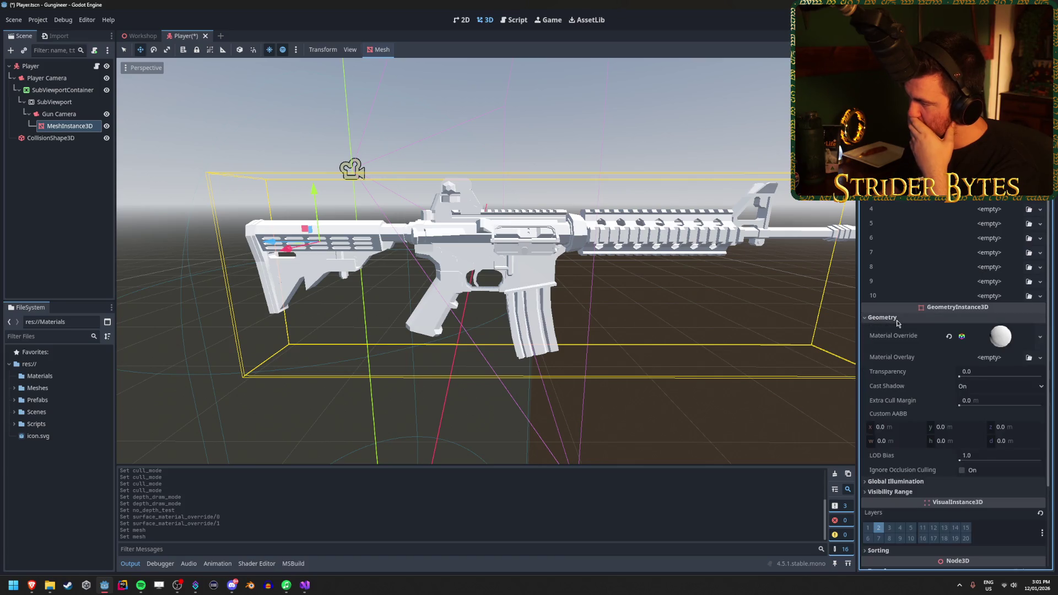
left_click(949, 336)
key("ctrl+s")
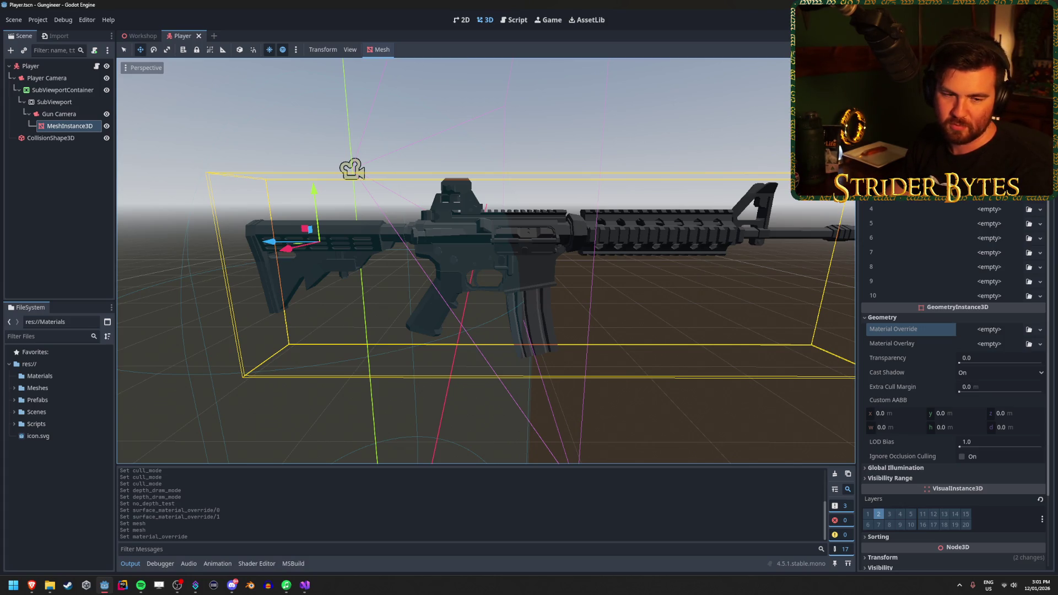
Orbit back from the dark rifle and switch to the Workshop scene tab for a test run
mouse_move(560, 286)
left_mouse_down()
mouse_move(540, 284)
mouse_move(825, 335)
left_mouse_up()
left_click(74, 485)
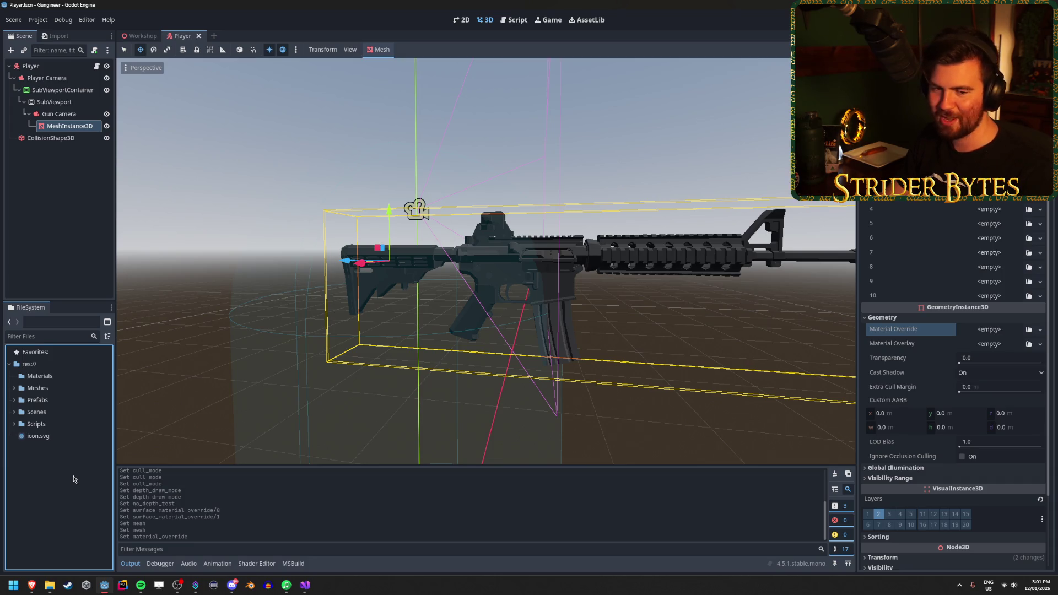
left_click(491, 267)
left_click(143, 34)
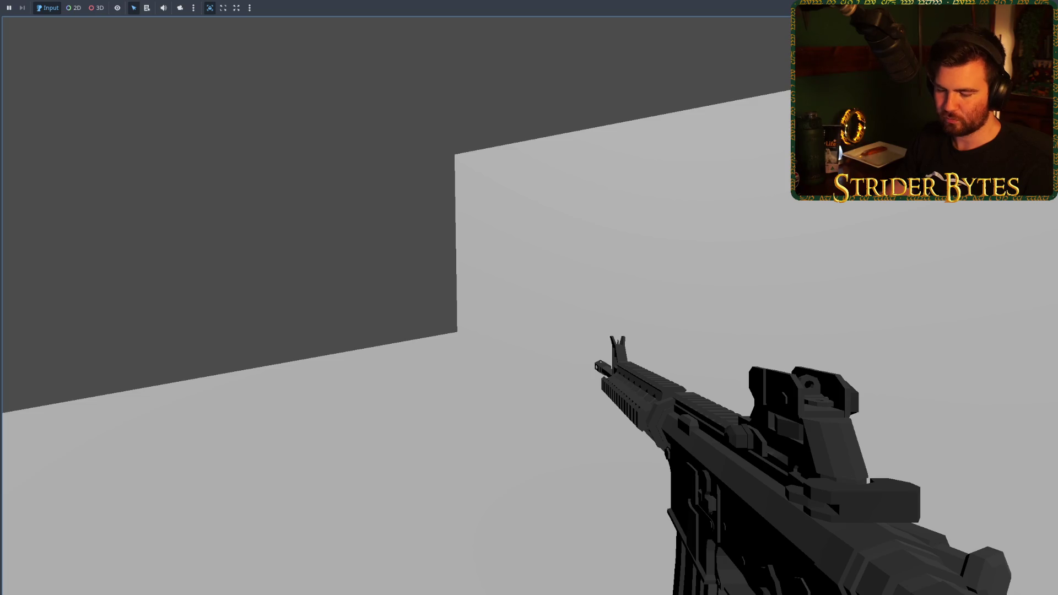
Stop the running game with F8 and switch over to the web browser
key("F8")
key("alt+Tab")
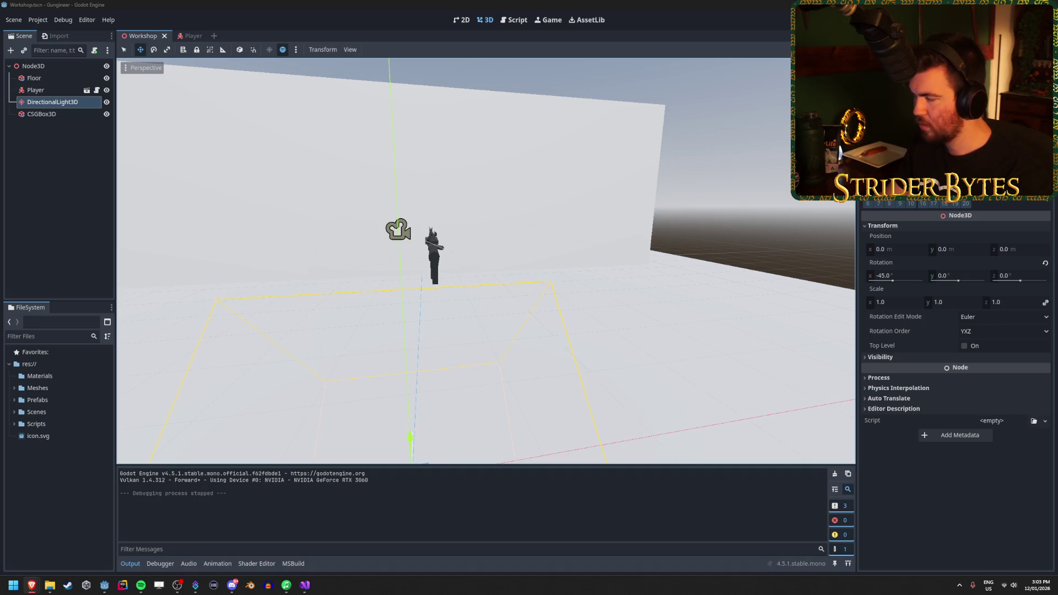
Switch to the Player scene and start adding a child node to Player Camera
left_click(188, 36)
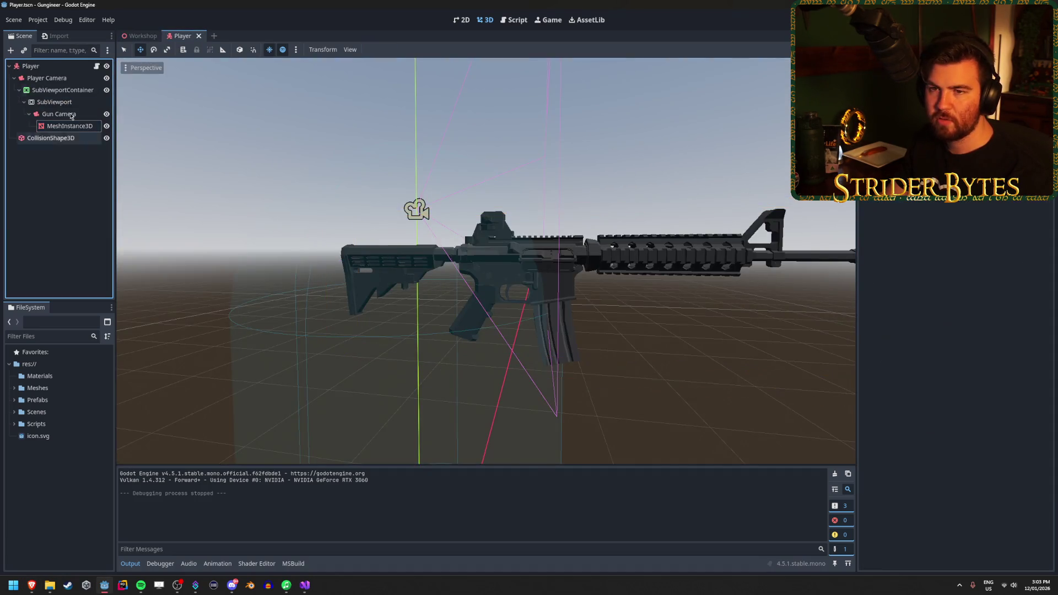
left_click(62, 90)
left_click(47, 78)
right_click(58, 207)
left_click(82, 212)
Search 'viewpo' for a node, cancel the dialog, and select SubViewportContainer instead
type("viewpo")
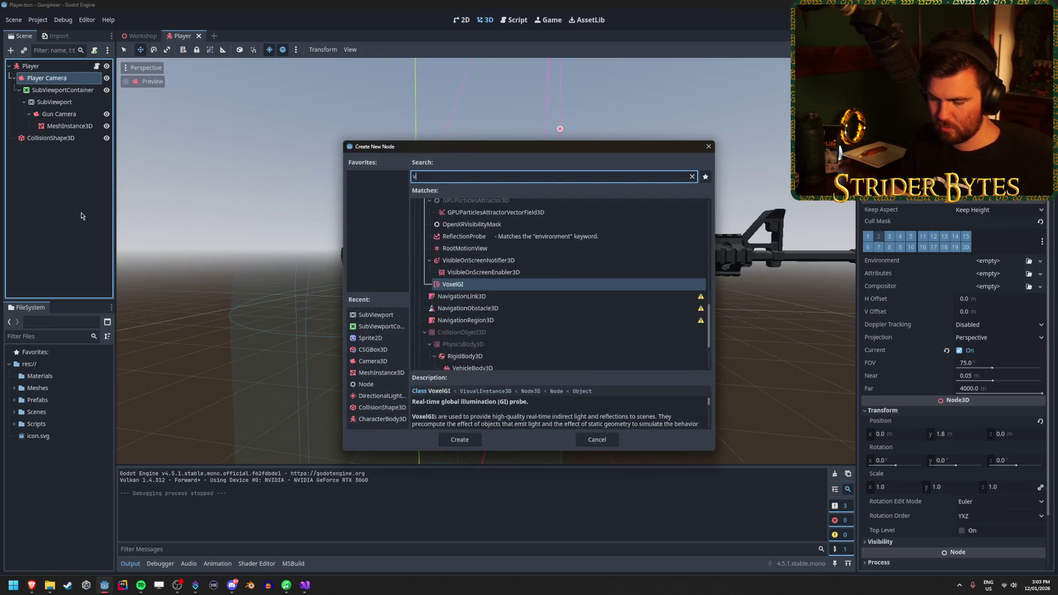
key("BackSpace")
key("BackSpace")
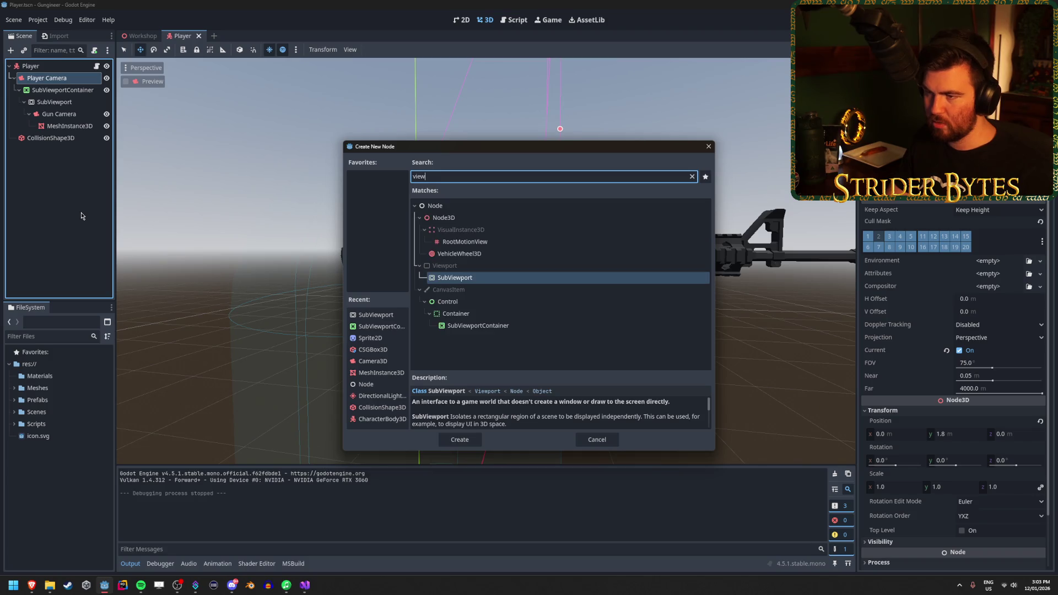
key("BackSpace")
key("BackSpace")
key("BackSpace")
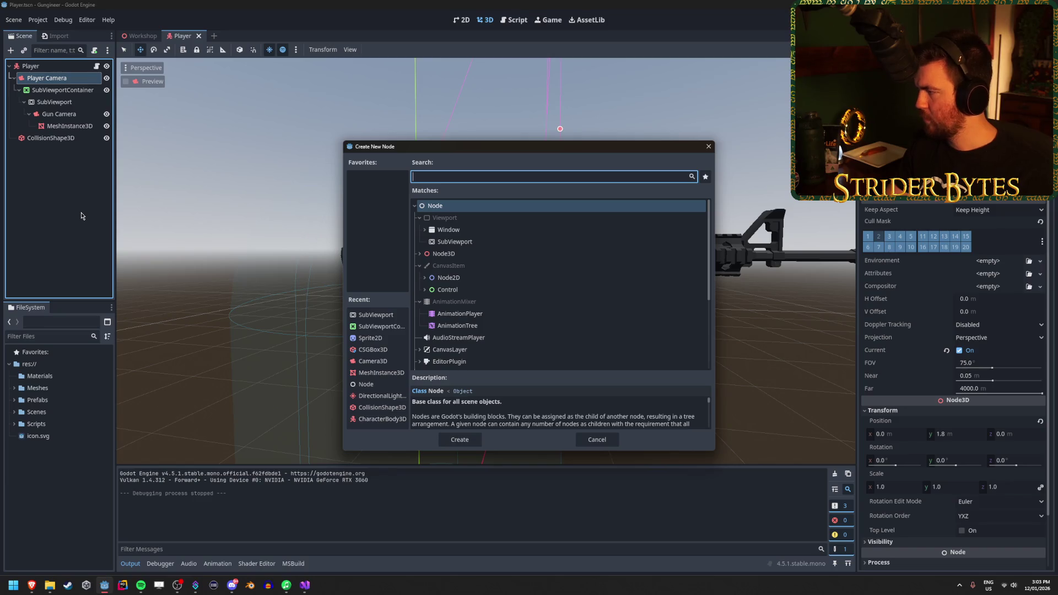
left_click(709, 148)
left_click(67, 93)
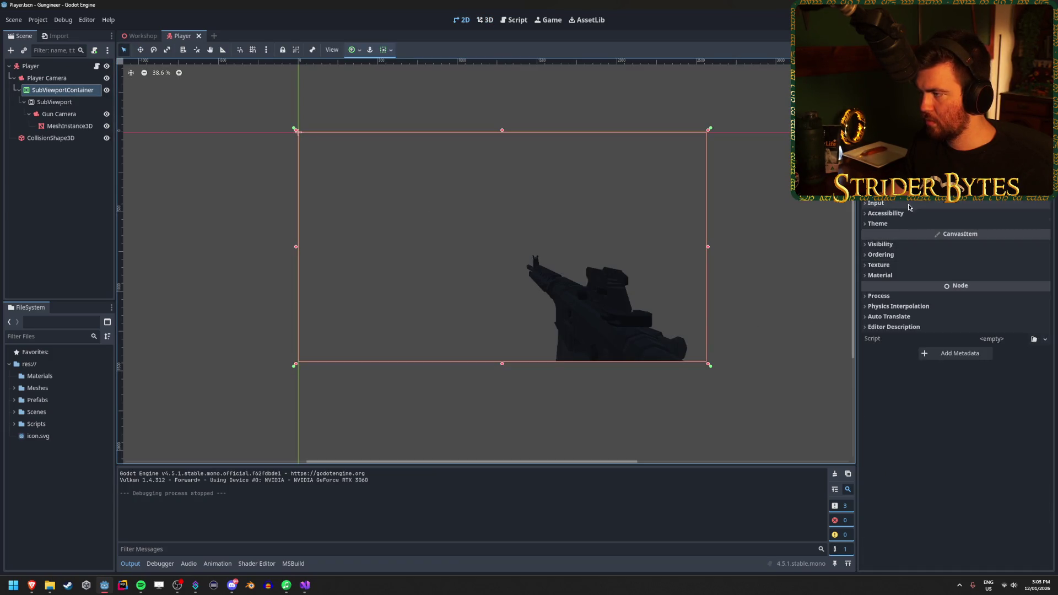
Move the container's Light Mask and Visibility Layer from layer 1 to layer 2, then test-run the game
left_click(888, 244)
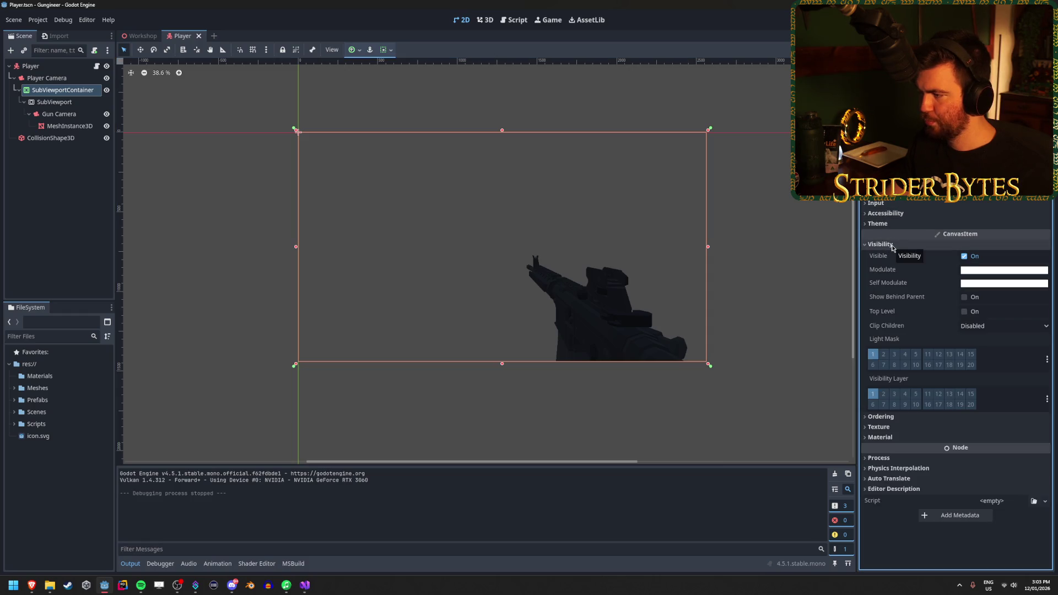
left_click(883, 355)
left_click(874, 356)
left_click(884, 394)
left_click(872, 394)
key("F5")
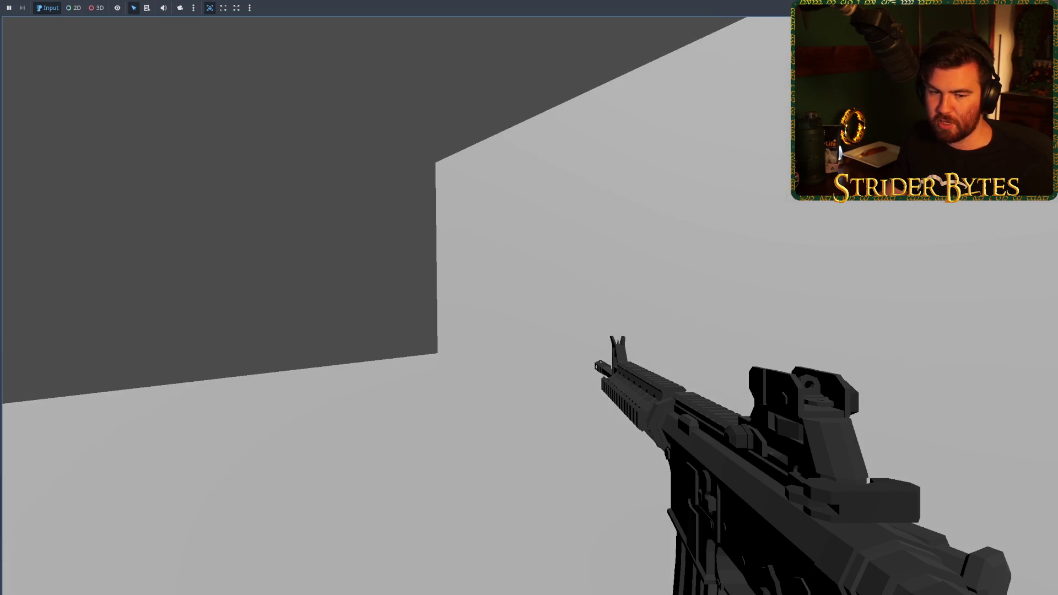
key("F8")
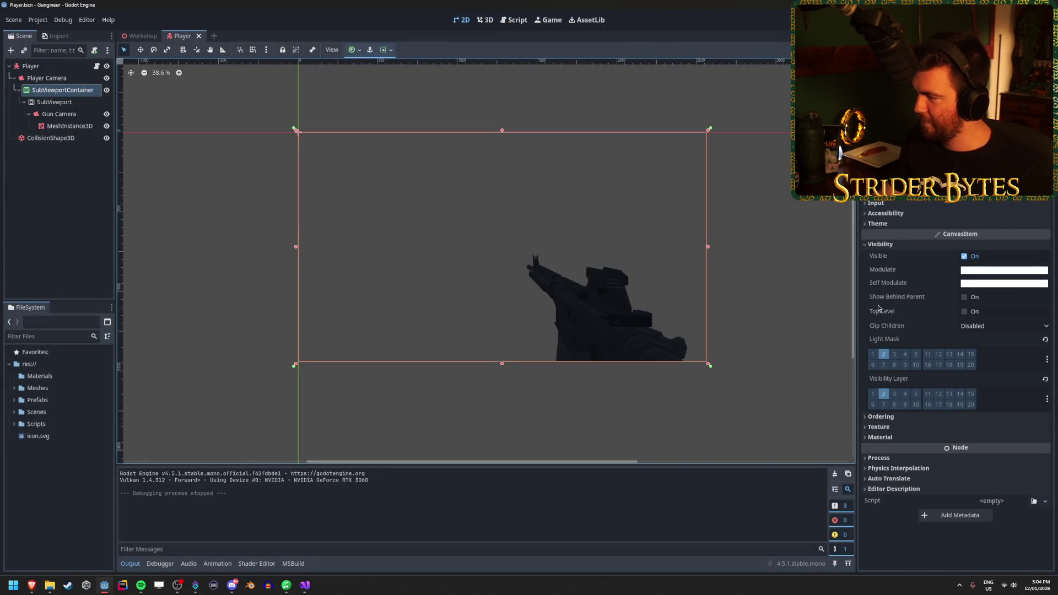
Check the container's Texture and Material sections, then select the SubViewport node
left_click(887, 427)
left_click(887, 428)
left_click(897, 437)
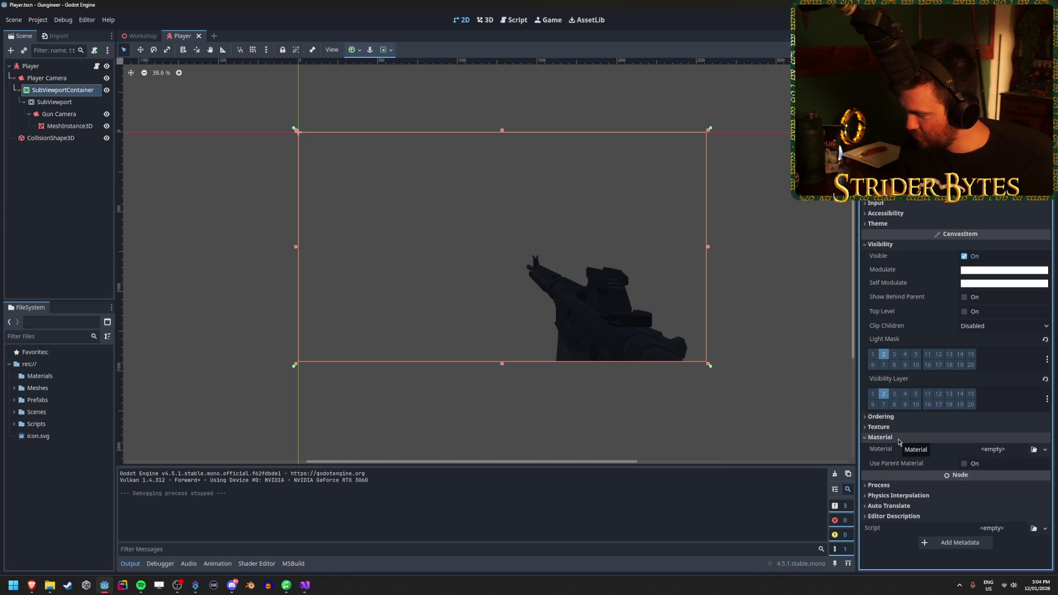
left_click(898, 439)
left_click(54, 102)
scroll(890, 428, "down", 3)
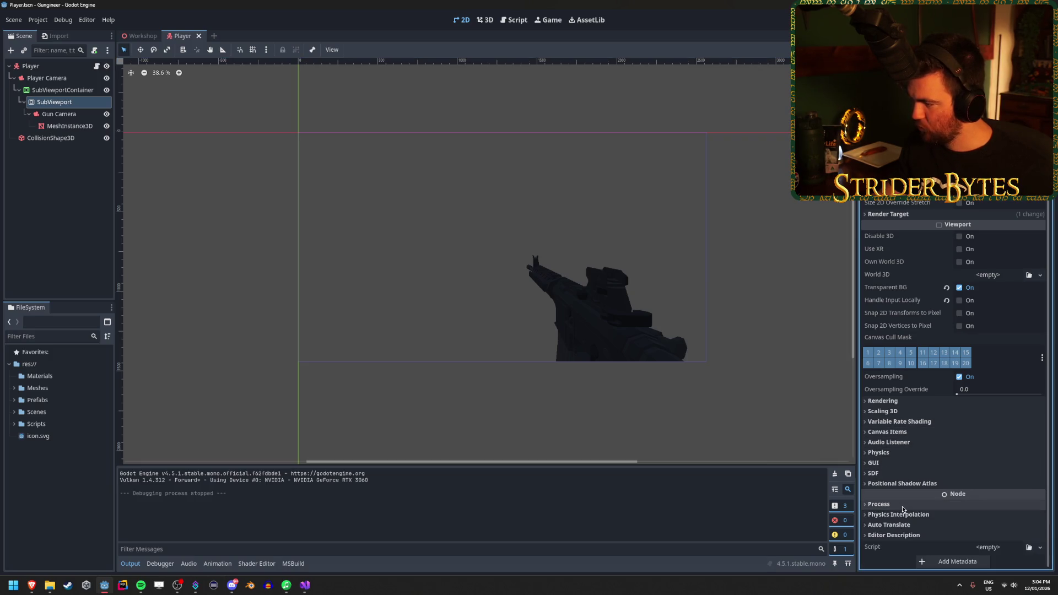
Look through the SubViewport's shadow atlas, SDF, audio listener, Scaling 3D and rendering sections
left_click(899, 483)
left_click(899, 483)
left_click(888, 473)
left_click(887, 473)
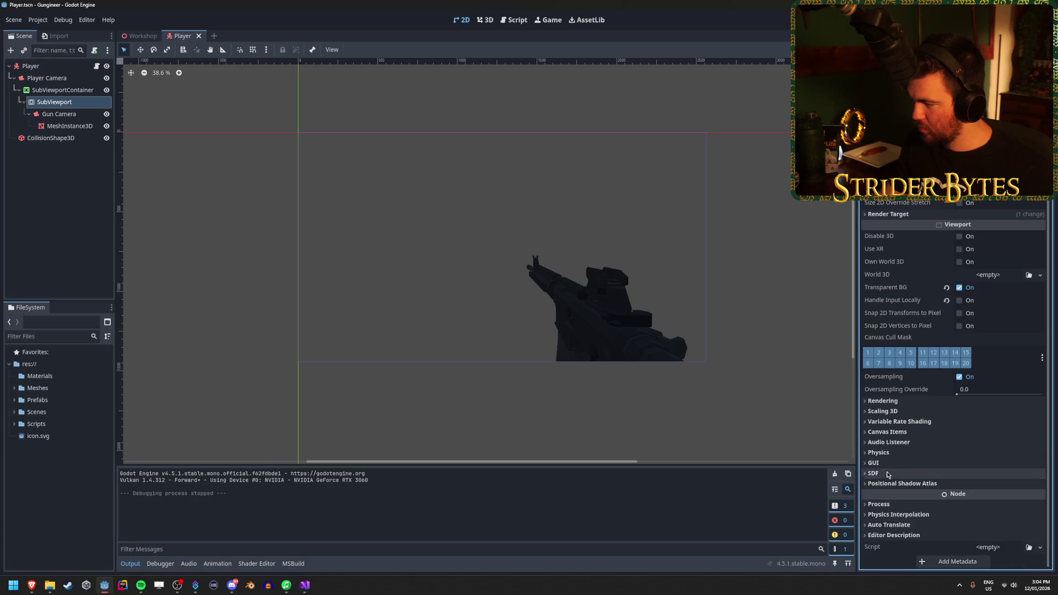
left_click(889, 442)
left_click(890, 442)
left_click(887, 432)
left_click(887, 432)
left_click(899, 422)
left_click(899, 421)
left_click(899, 412)
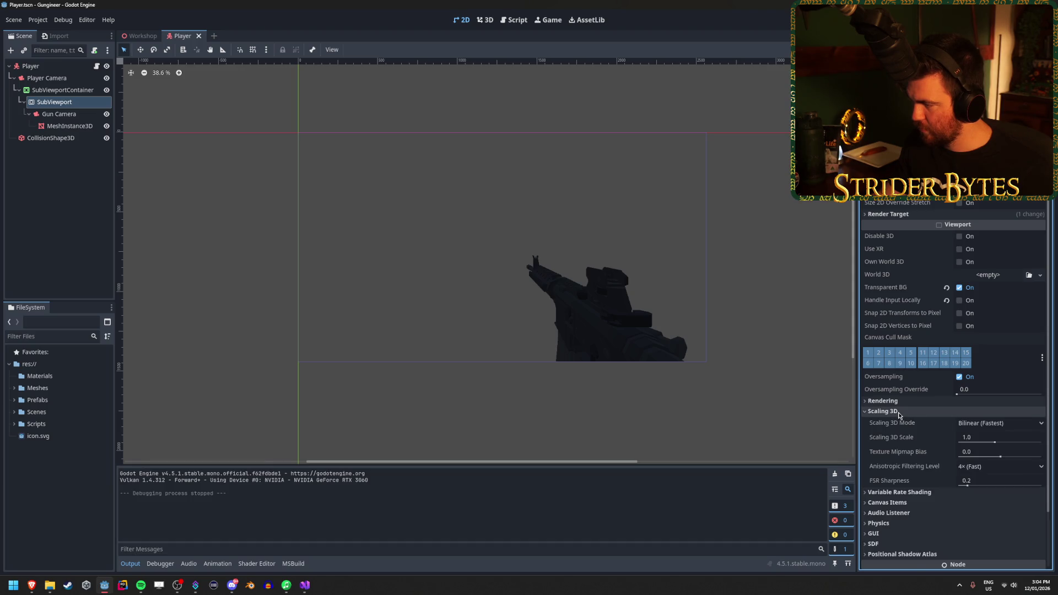
left_click(900, 412)
left_click(902, 401)
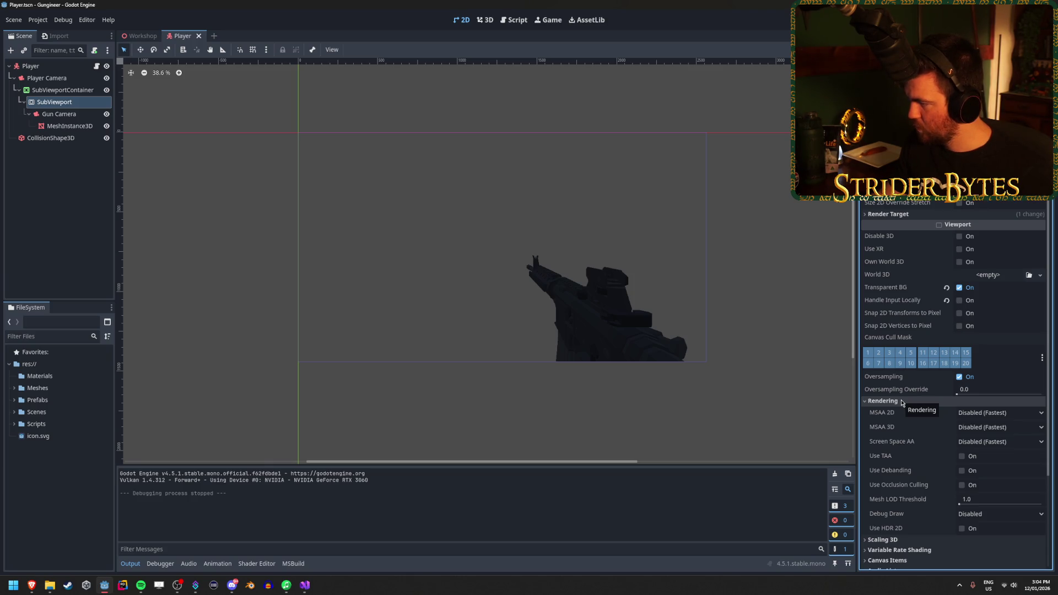
left_click(902, 401)
scroll(889, 365, "up", 2)
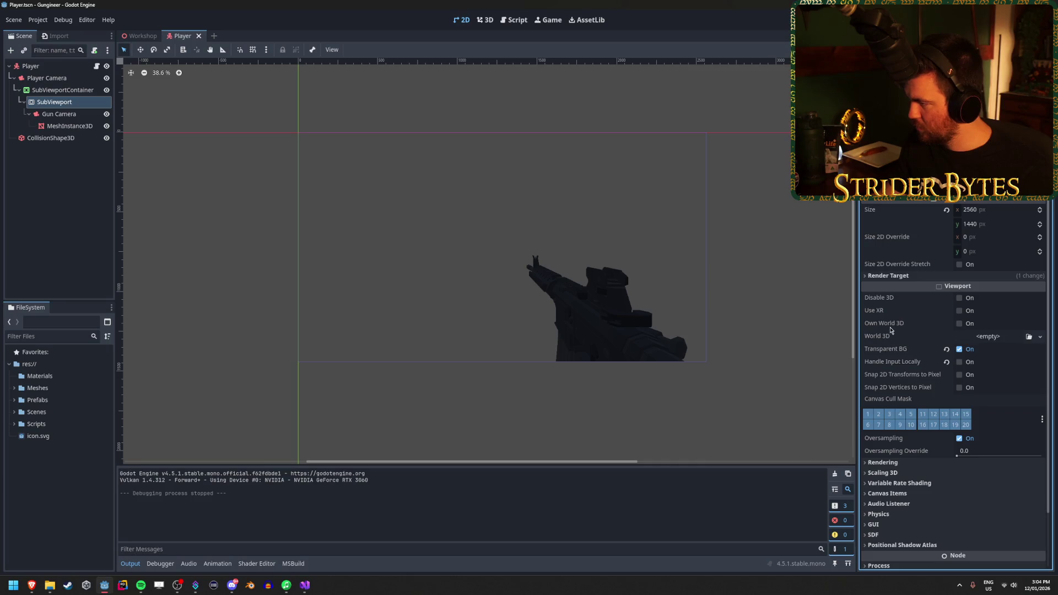
Try a new World3D and Own World 3D on the SubViewport, then revert both
left_click(1041, 337)
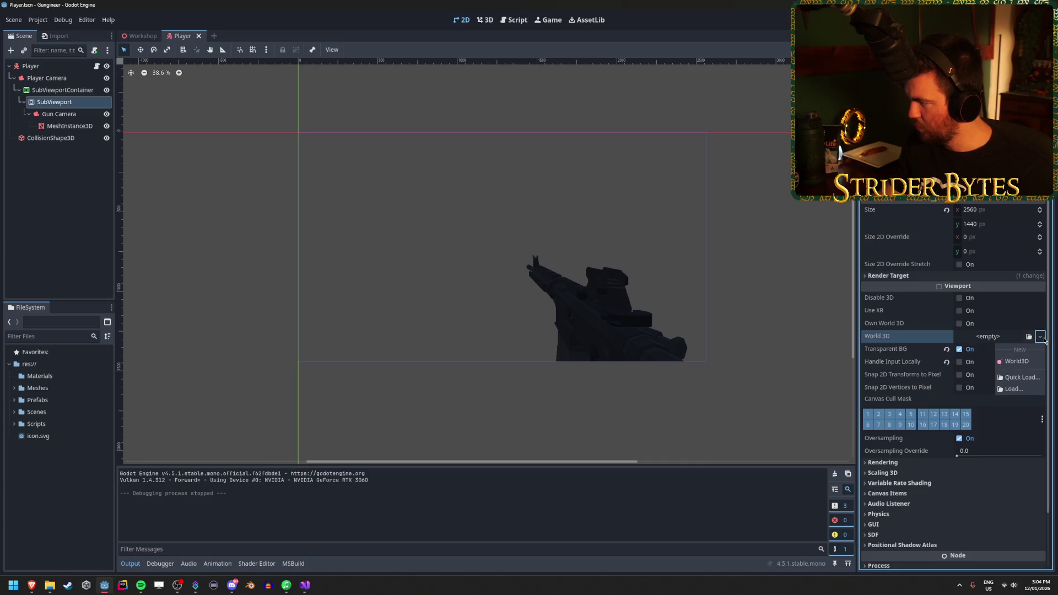
left_click(1016, 361)
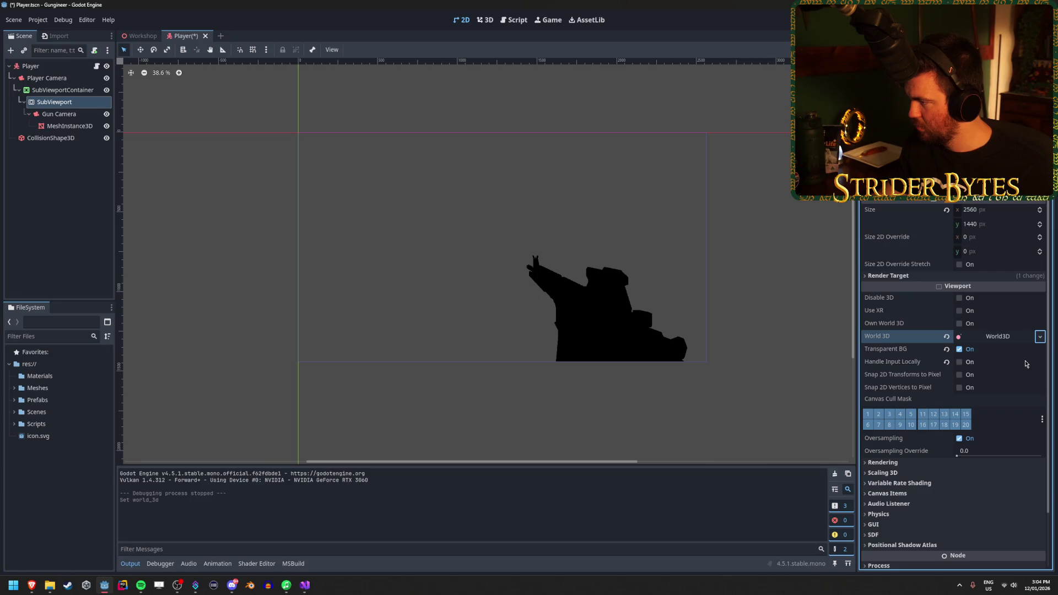
left_click(1008, 338)
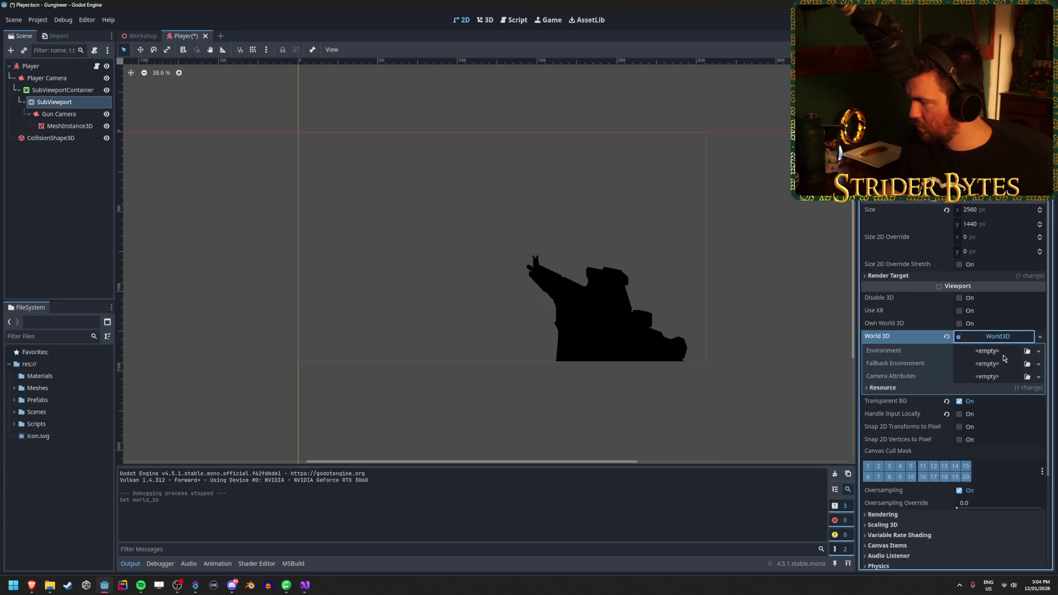
left_click(1008, 337)
left_click(947, 336)
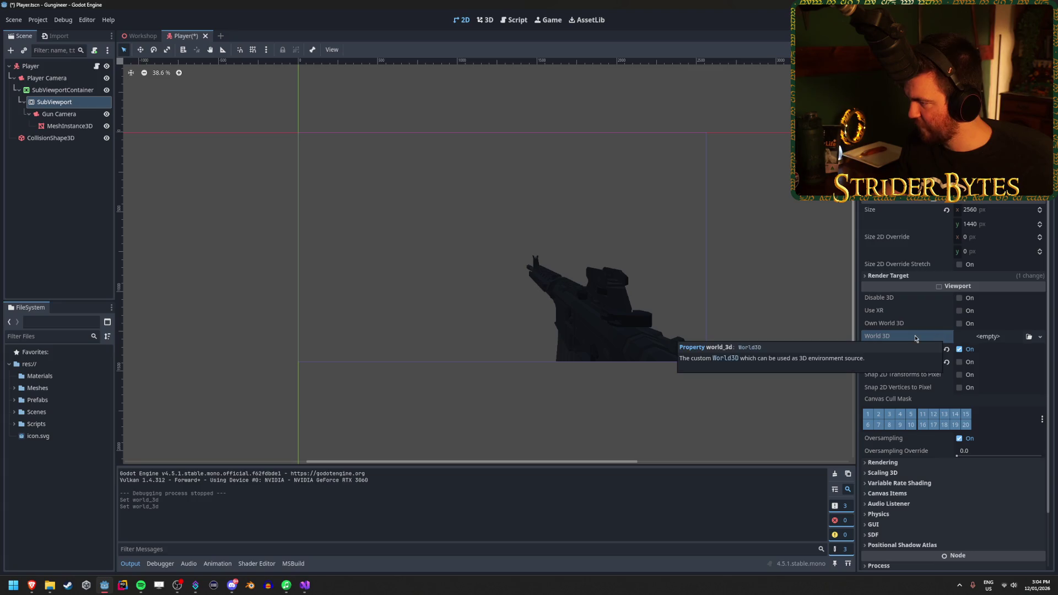
left_click(959, 323)
key("ctrl+s")
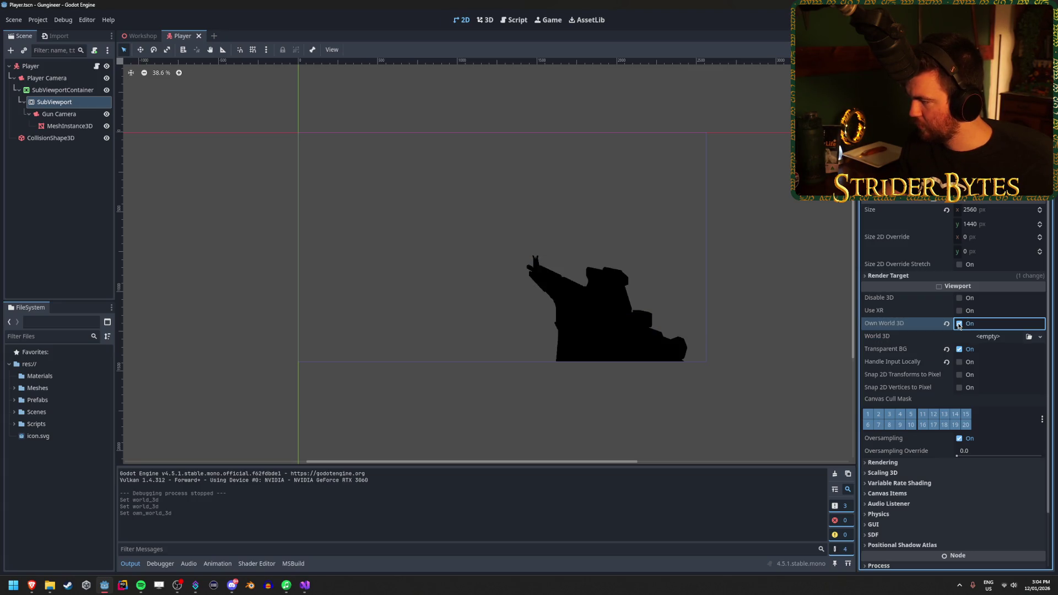
left_click(959, 324)
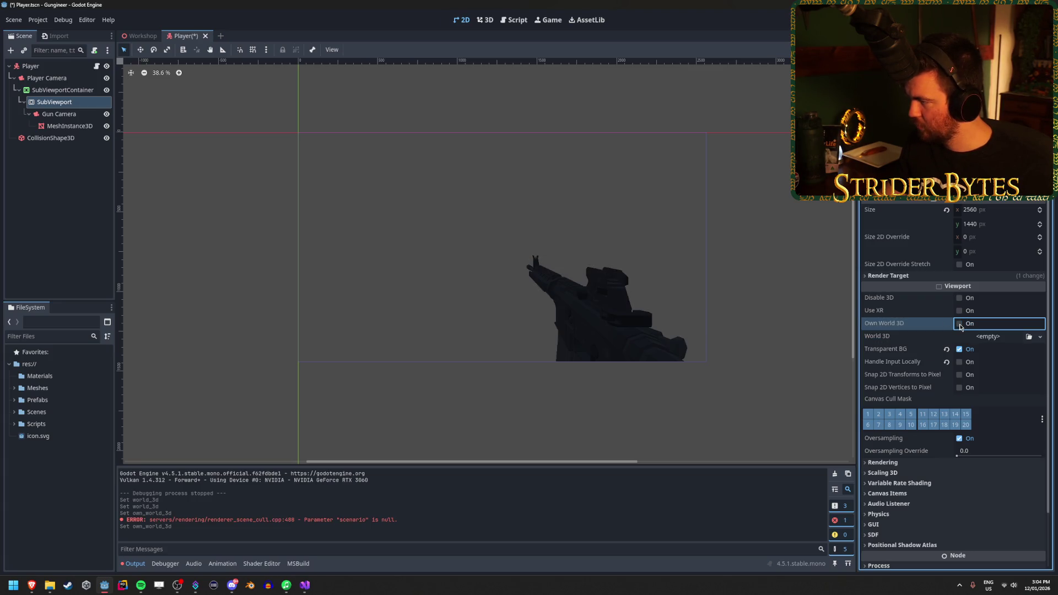
Try Clear Mode Never under Render Target, then undo it back to Always
left_click(885, 277)
left_click(986, 287)
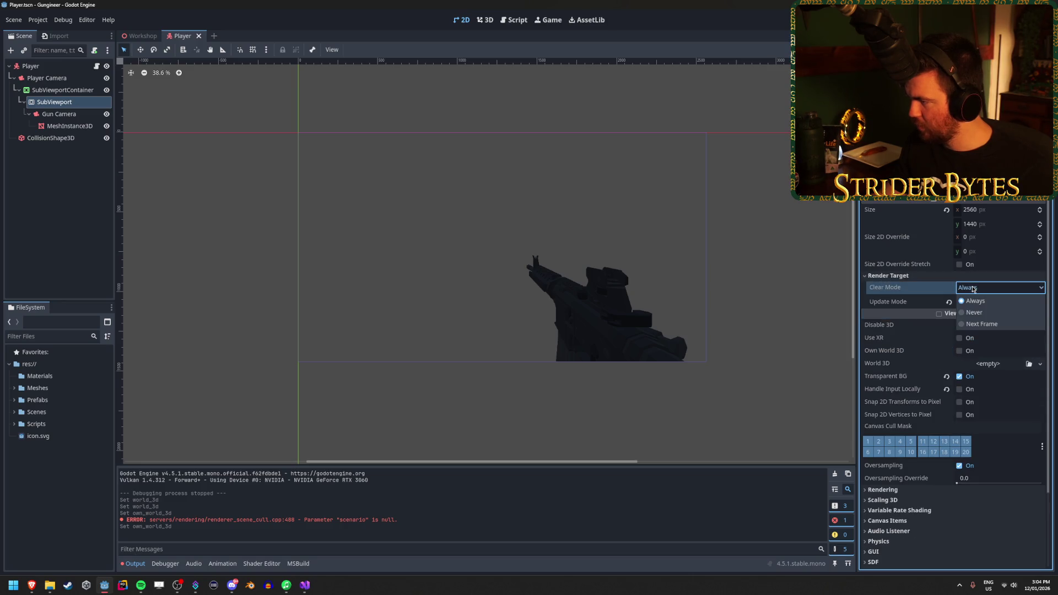
left_click(976, 312)
left_click(986, 301)
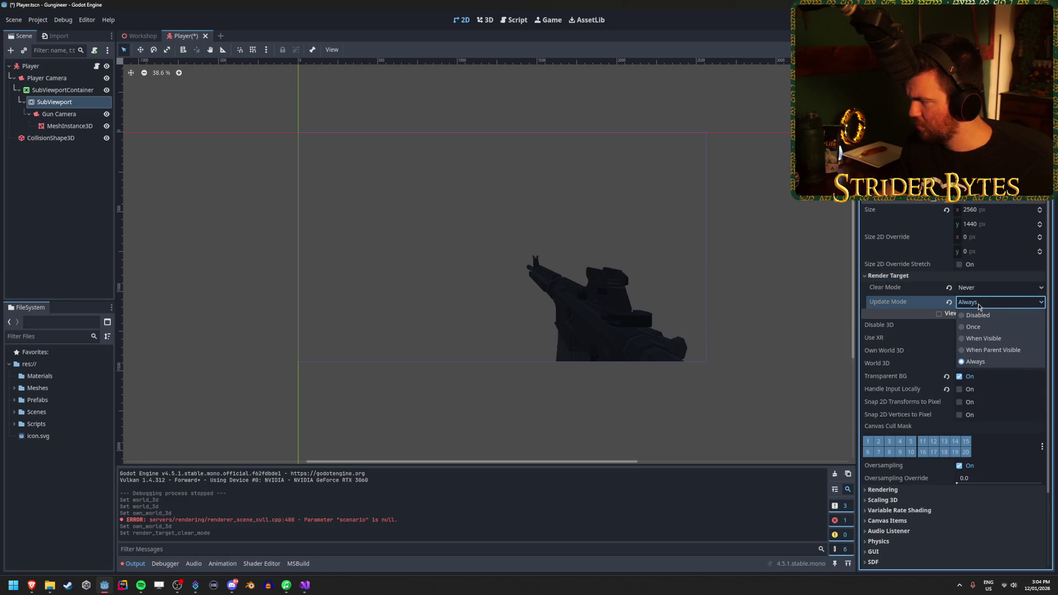
key("Escape")
key("ctrl+z")
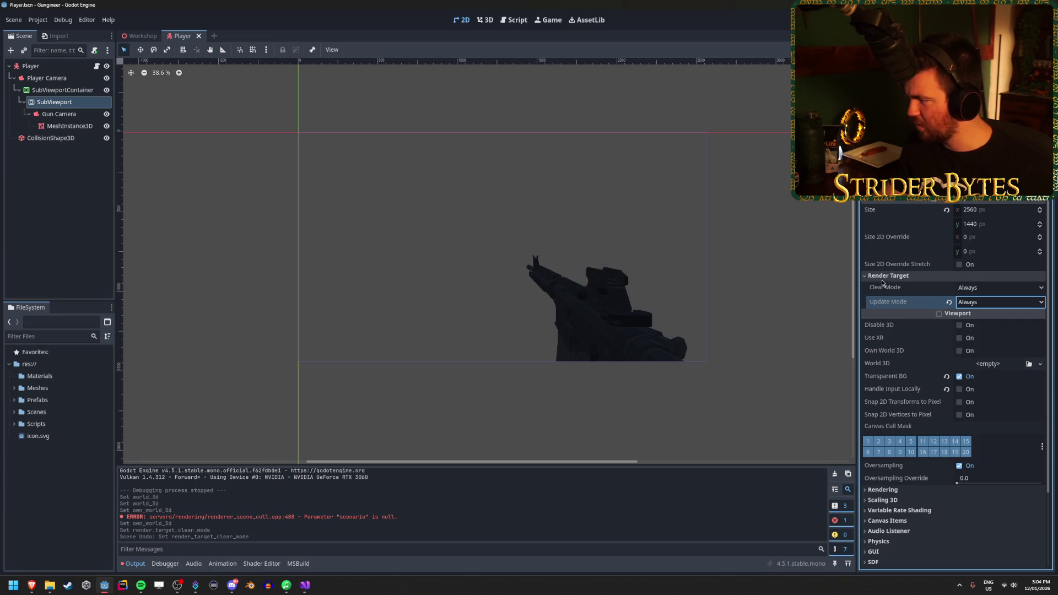
left_click(885, 277)
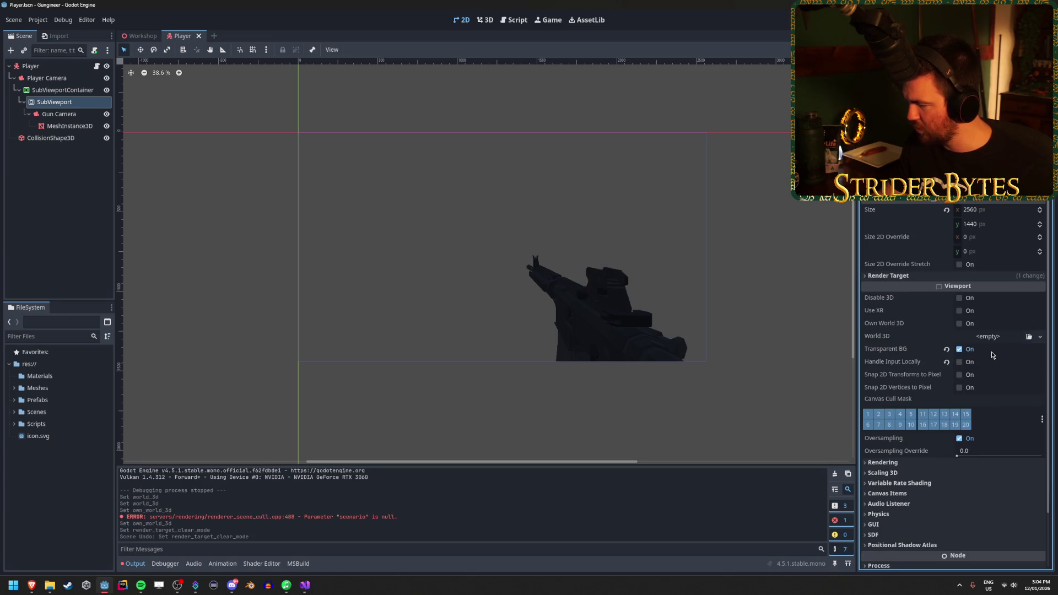
Toggle the first few canvas cull layers, then reset the cull mask to all layers
scroll(992, 354, "down", 3)
left_click(871, 355)
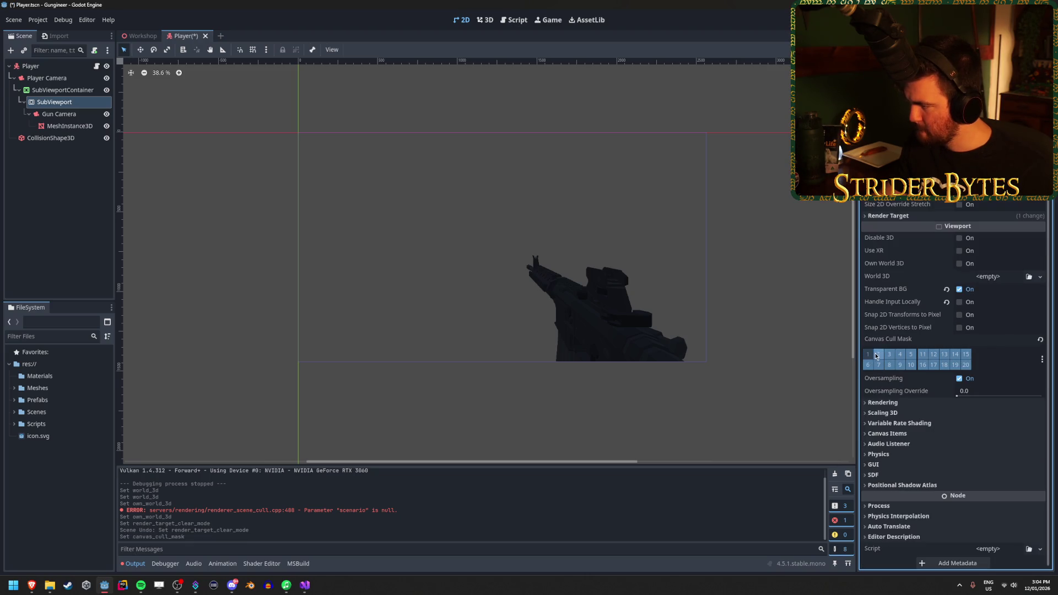
left_click(878, 356)
left_click(889, 355)
left_click(900, 354)
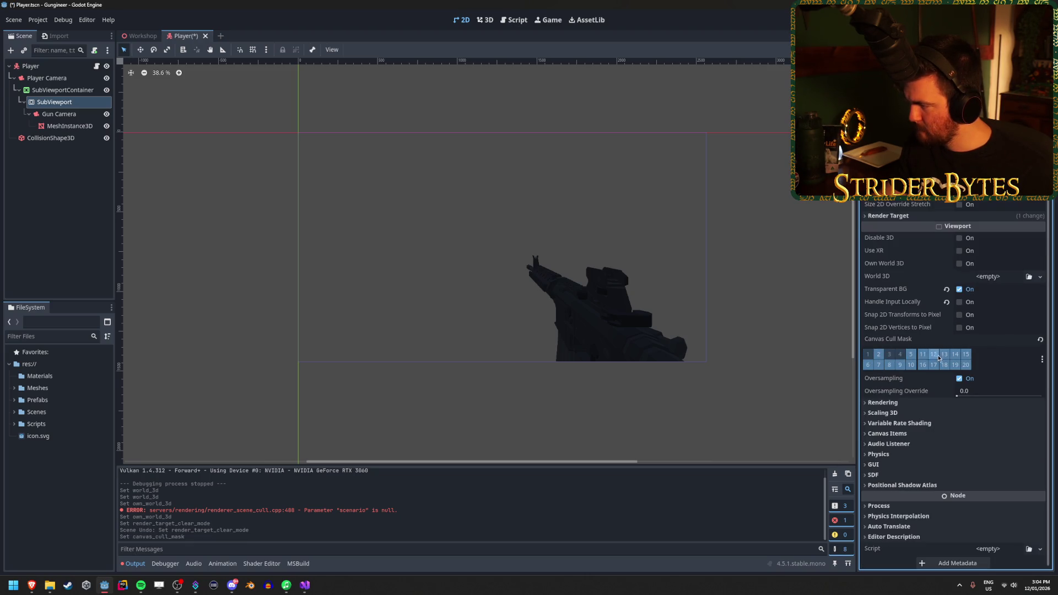
left_click(911, 355)
left_click(922, 355)
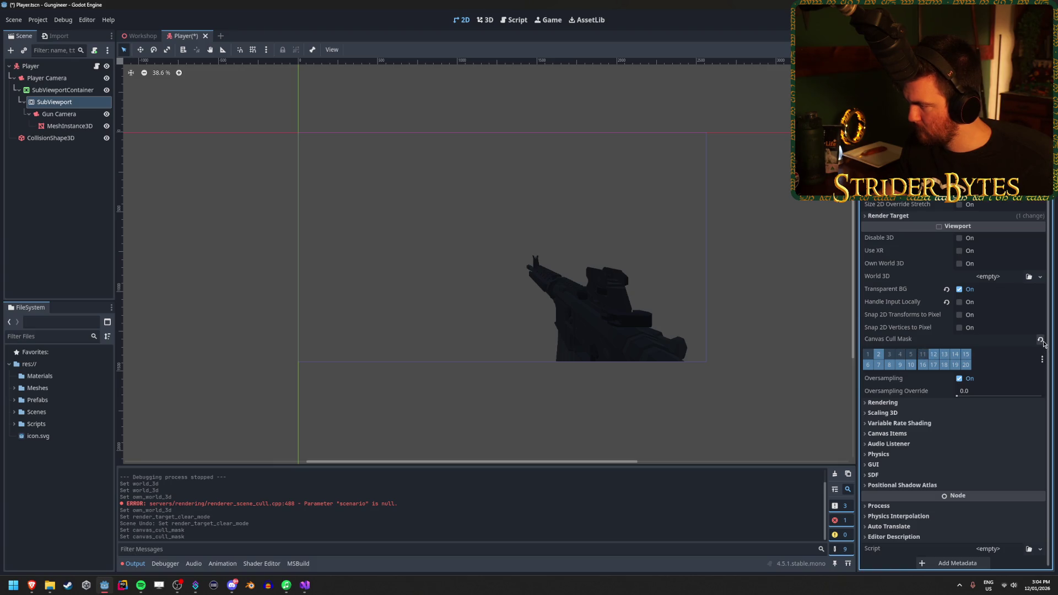
left_click(1041, 340)
Turn off every canvas cull layer except layer 2, save the Player scene and run the game
left_click(965, 354)
left_click(965, 365)
left_click(955, 364)
left_click(944, 365)
left_click(933, 365)
left_click(923, 365)
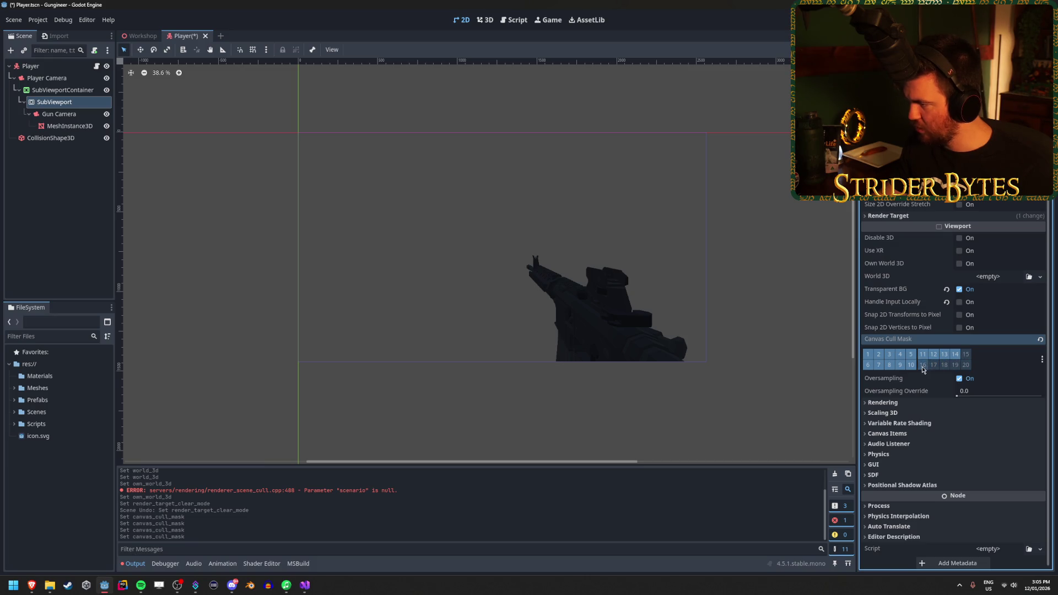
left_click(923, 355)
left_click(933, 354)
left_click(943, 357)
left_click(955, 354)
left_click(911, 354)
left_click(899, 354)
left_click(889, 354)
left_click(910, 365)
left_click(902, 365)
left_click(889, 365)
left_click(879, 365)
left_click(867, 365)
left_click(868, 354)
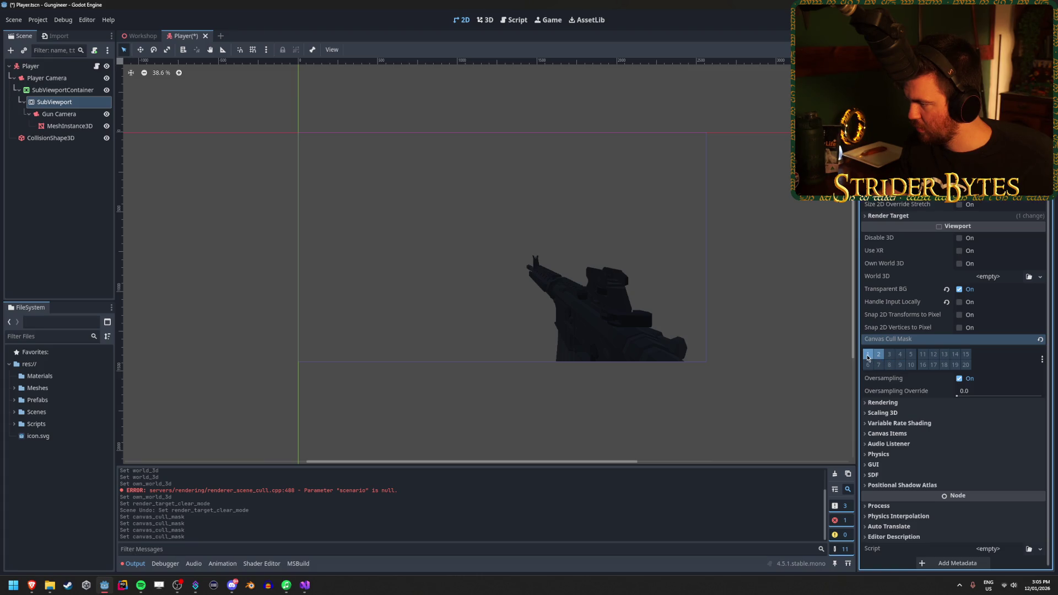
key("ctrl+s")
key("F5")
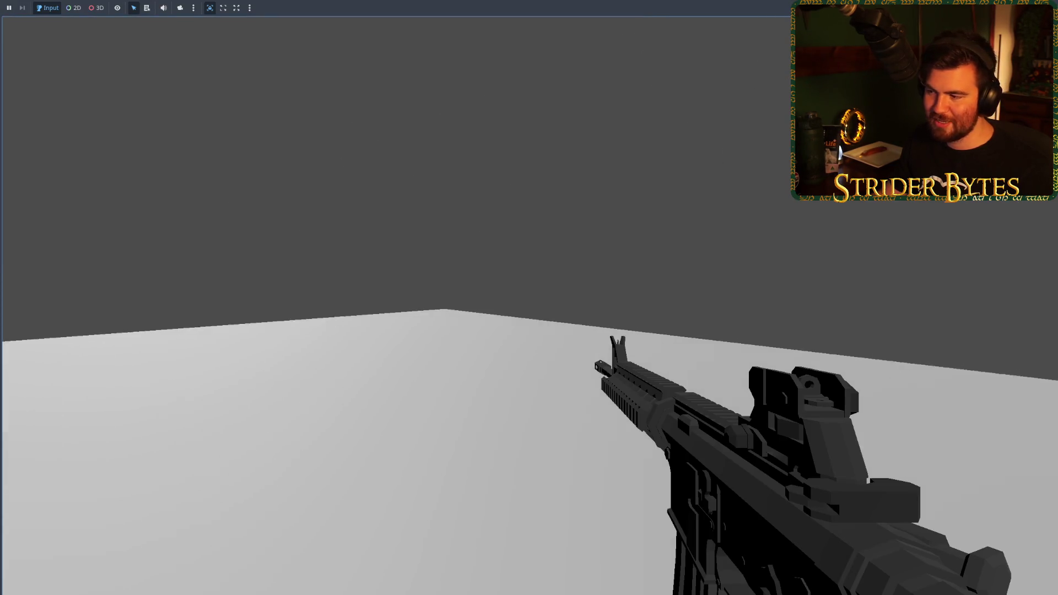
Stop the game, run it again to check the rifle view, then deselect SubViewport
key("F8")
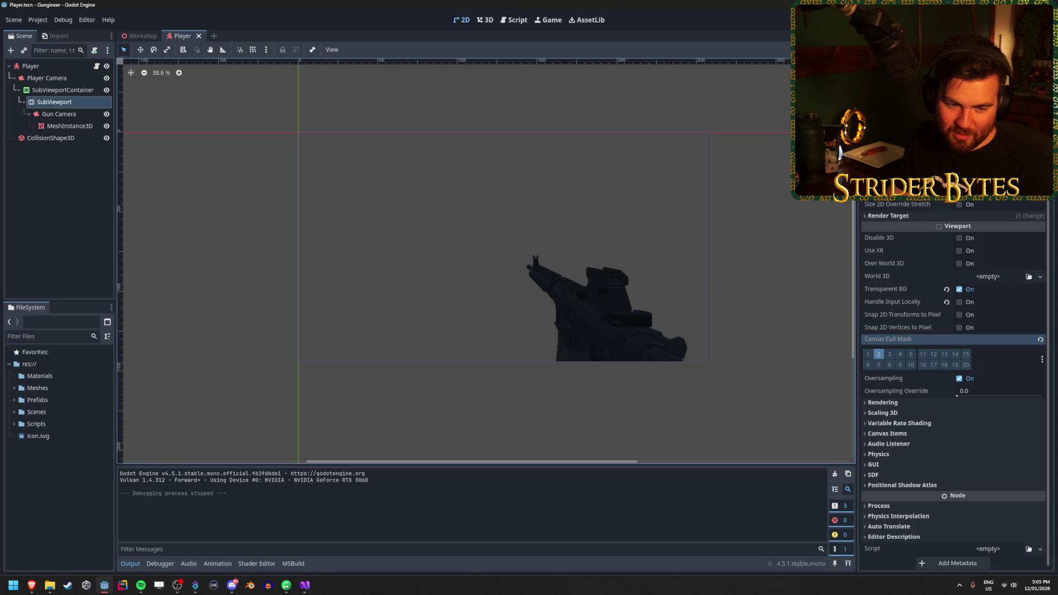
key("alt+Tab")
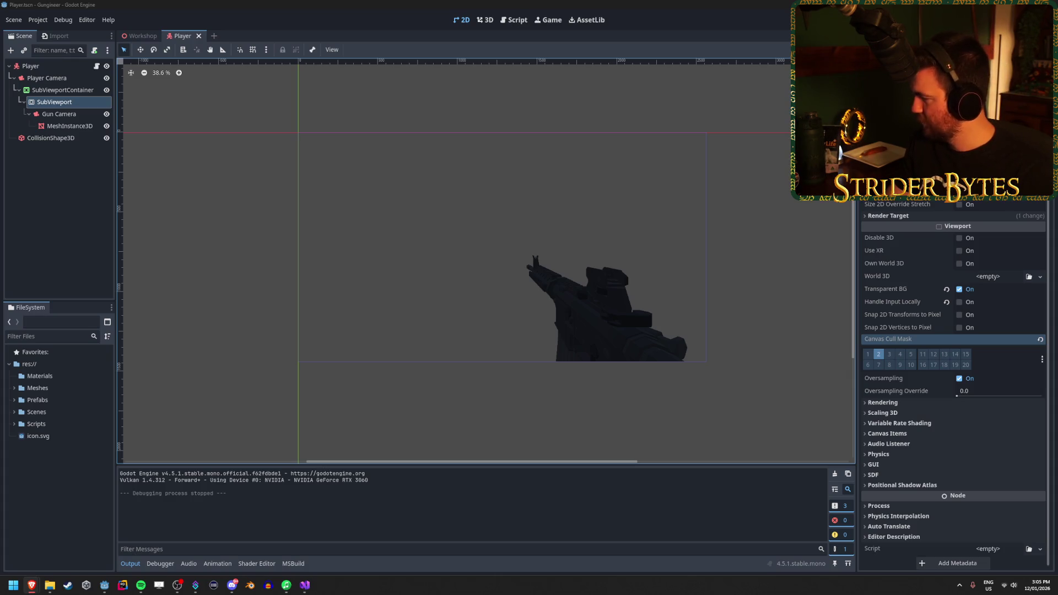
key("alt+Tab")
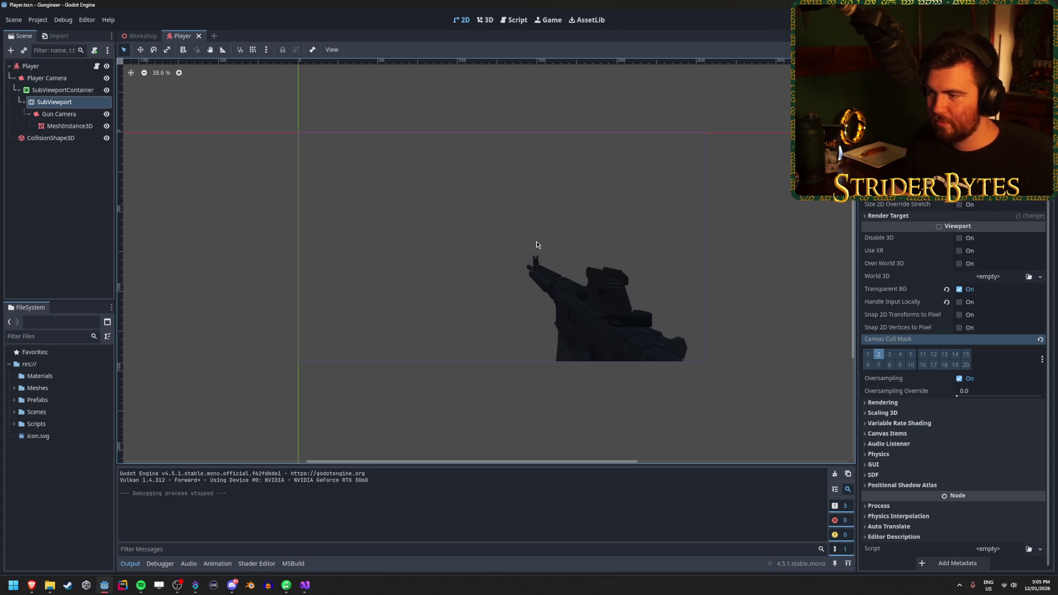
scroll(534, 266, "up", 2)
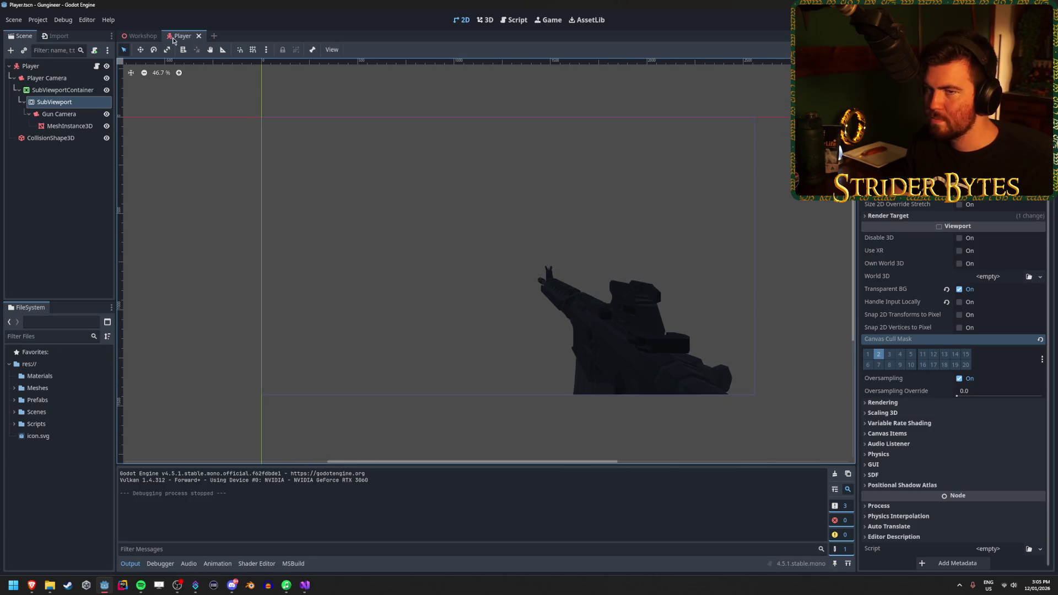
key("F5")
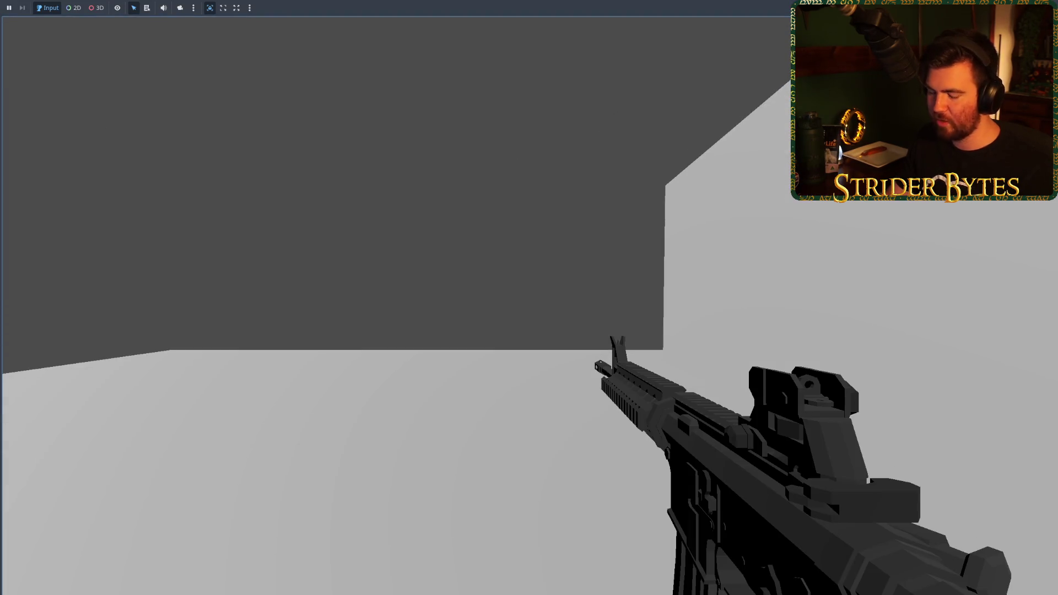
key("F8")
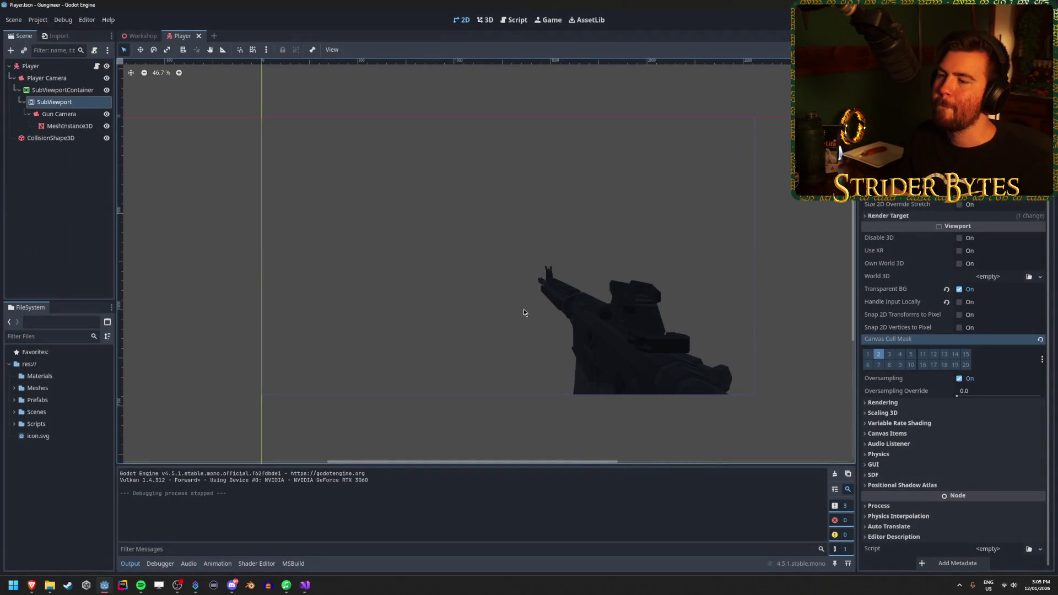
left_click(77, 210)
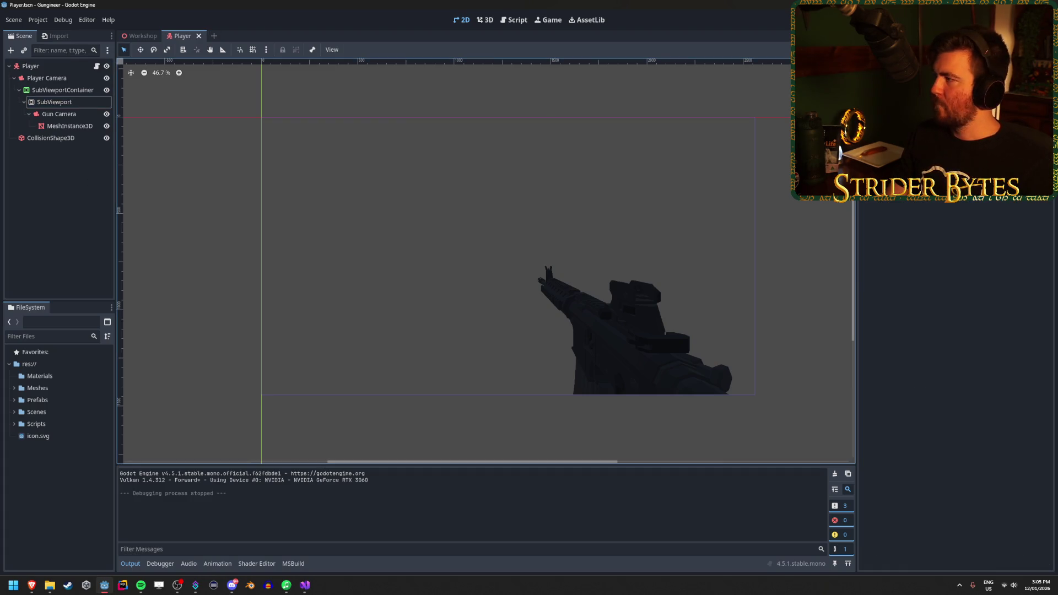
key("alt+Tab")
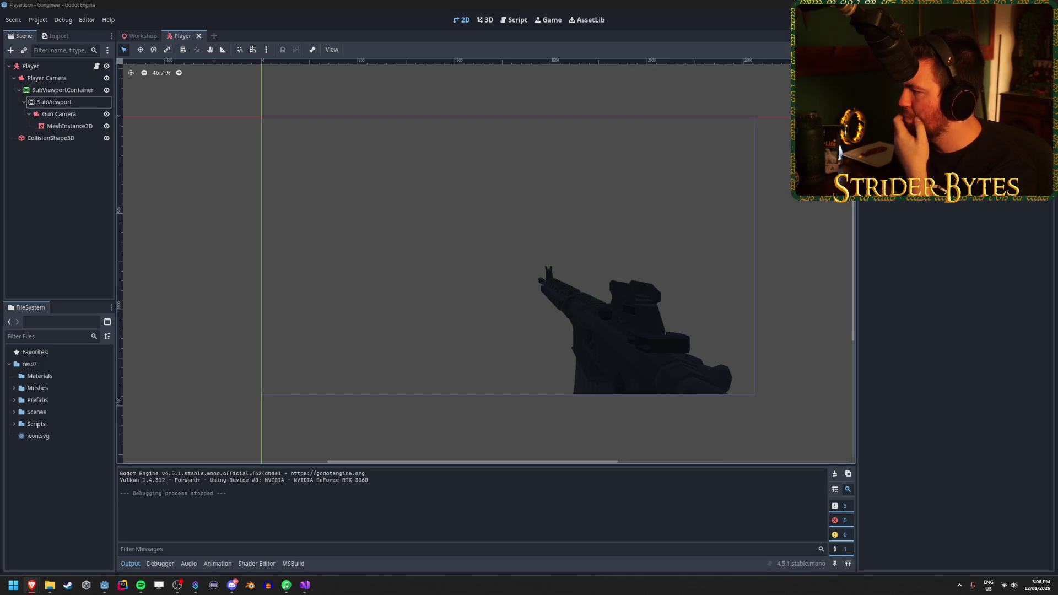
left_click(55, 490)
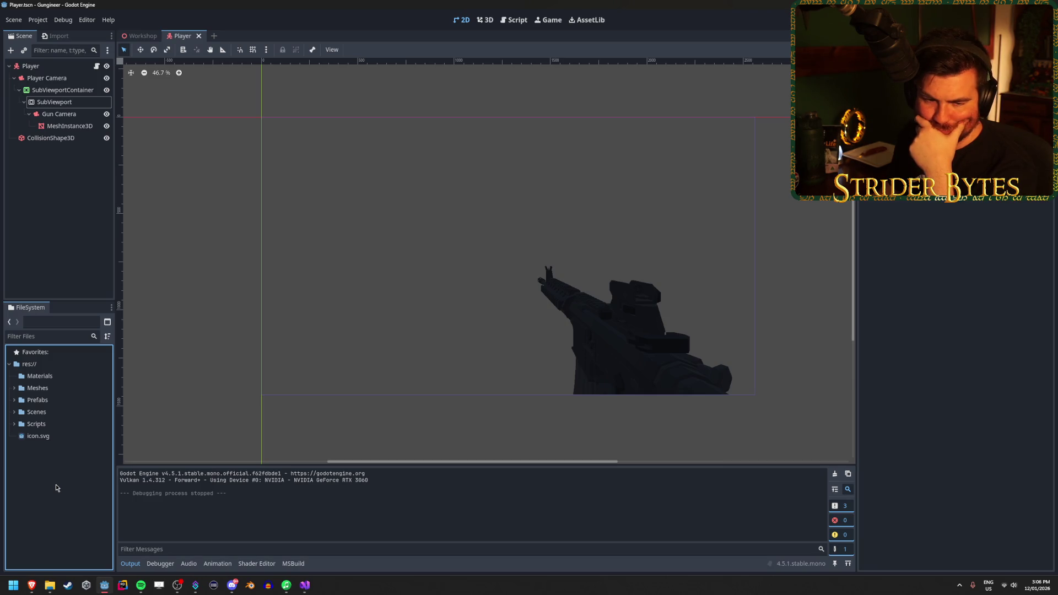
Start a new script in the Scripts folder and name it GunController
left_click(25, 424)
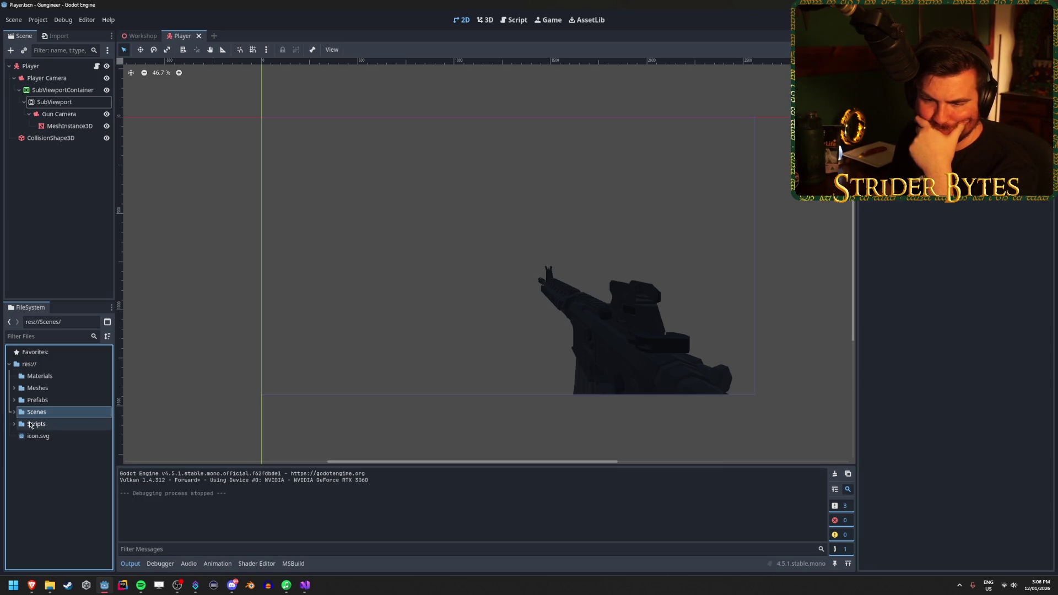
left_click(15, 424)
right_click(46, 424)
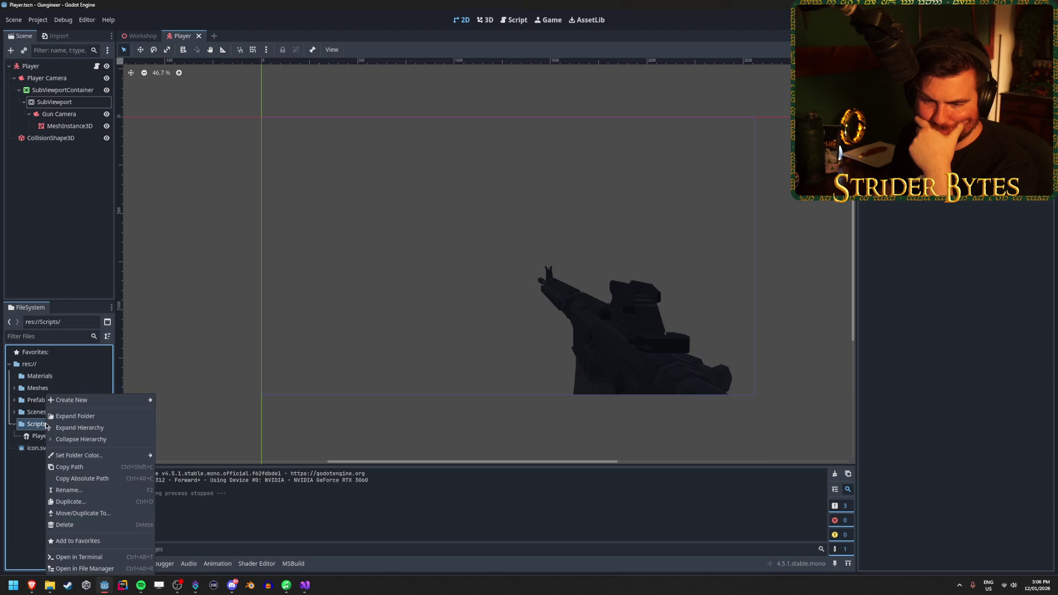
mouse_move(91, 405)
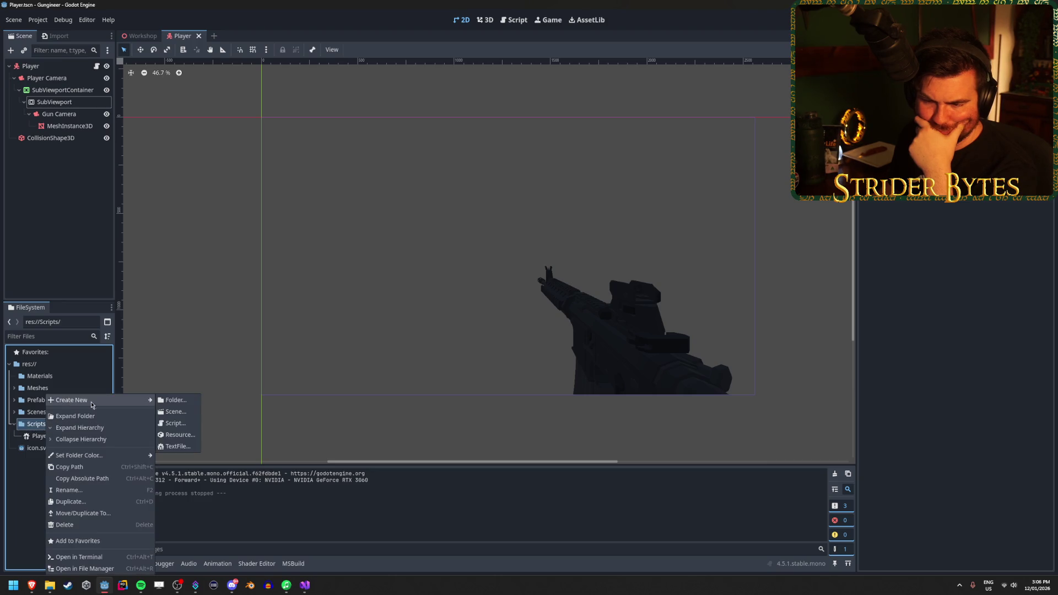
left_click(174, 422)
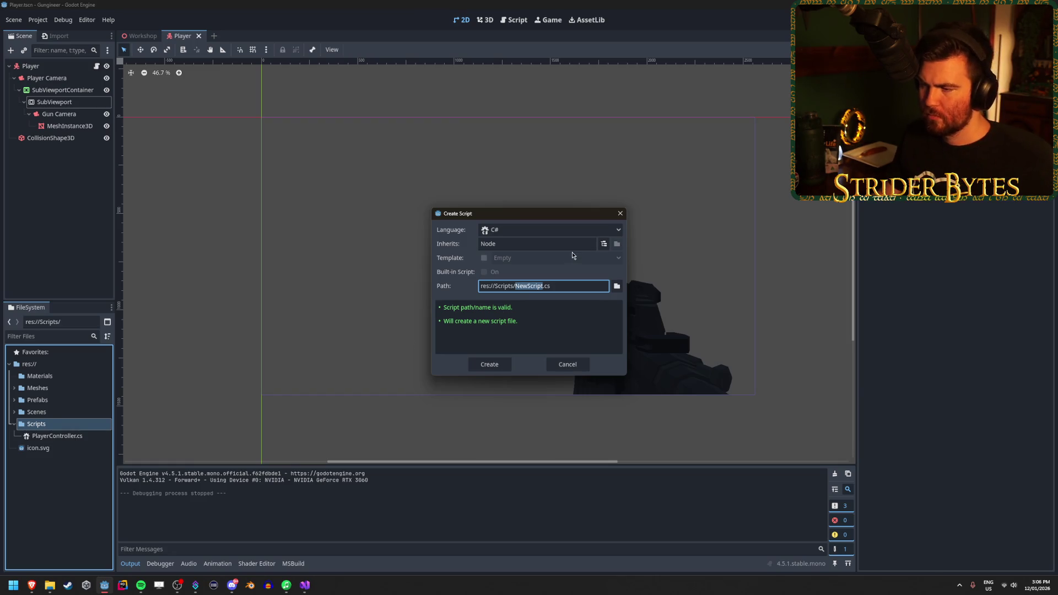
type("GunCo")
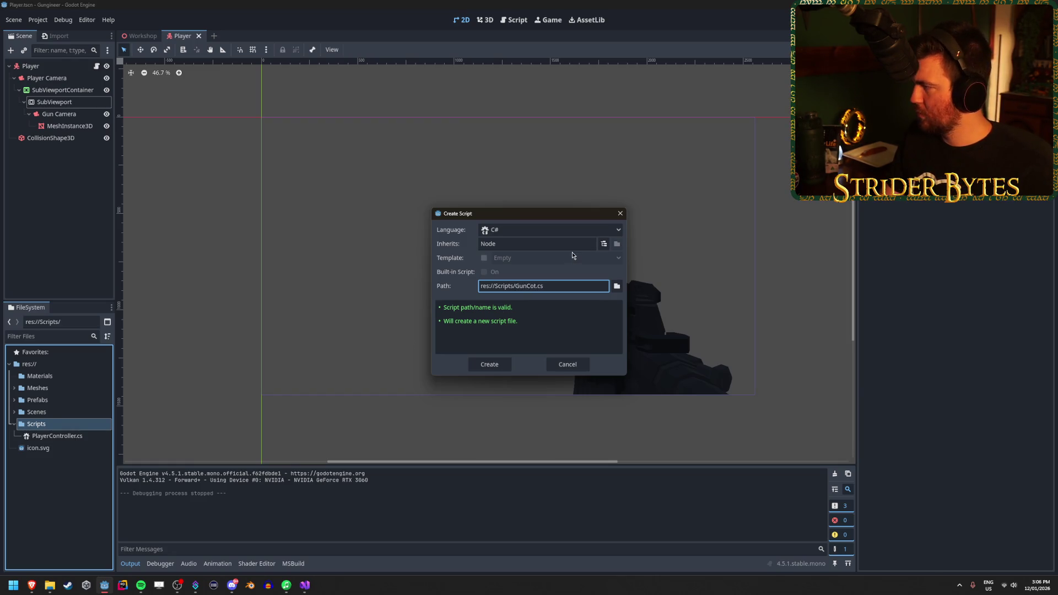
key("BackSpace")
type("ntroller")
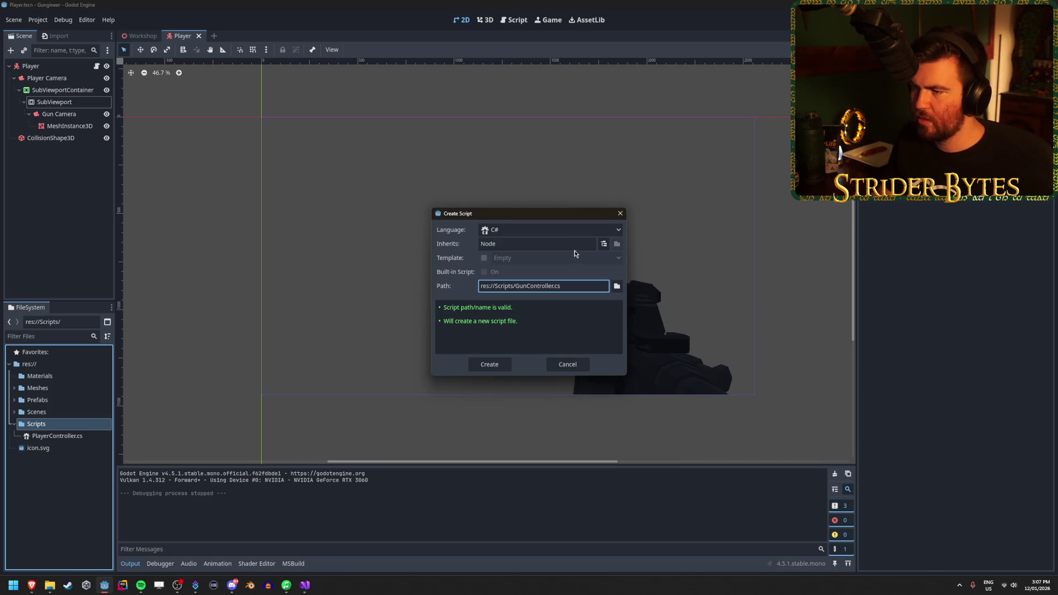
Keep Node as the inherited base class and create the GunController.cs script
left_click(587, 247)
left_click(604, 245)
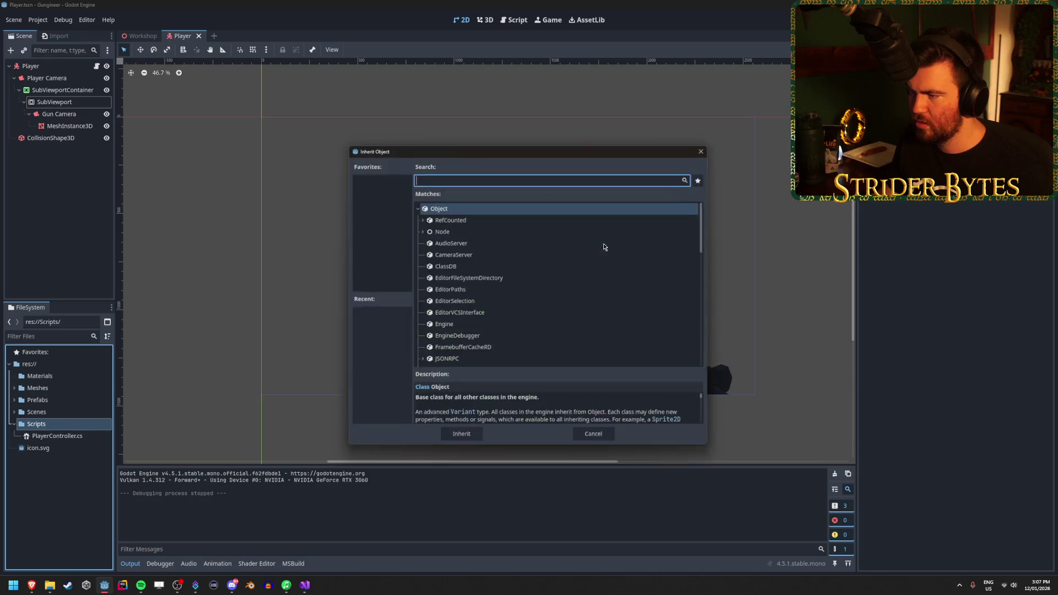
scroll(557, 288, "down", 5)
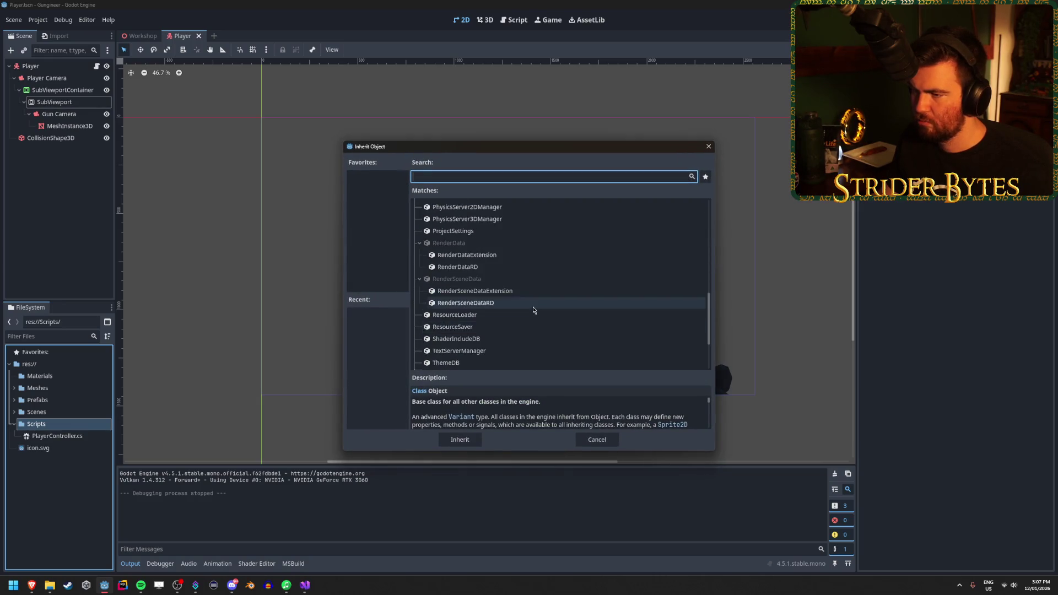
scroll(529, 306, "up", 6)
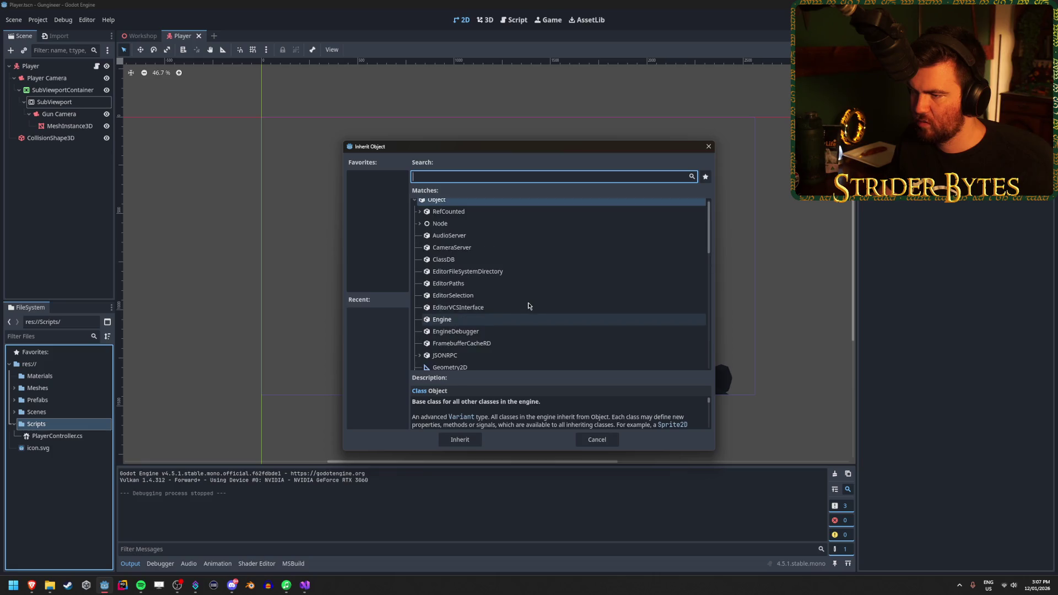
left_click(708, 146)
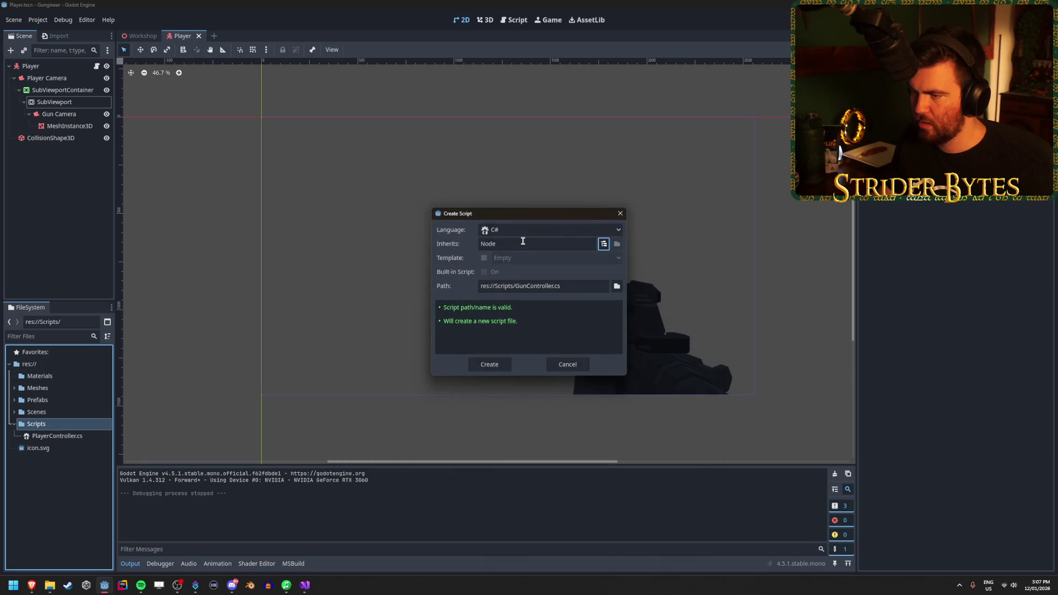
left_click(527, 260)
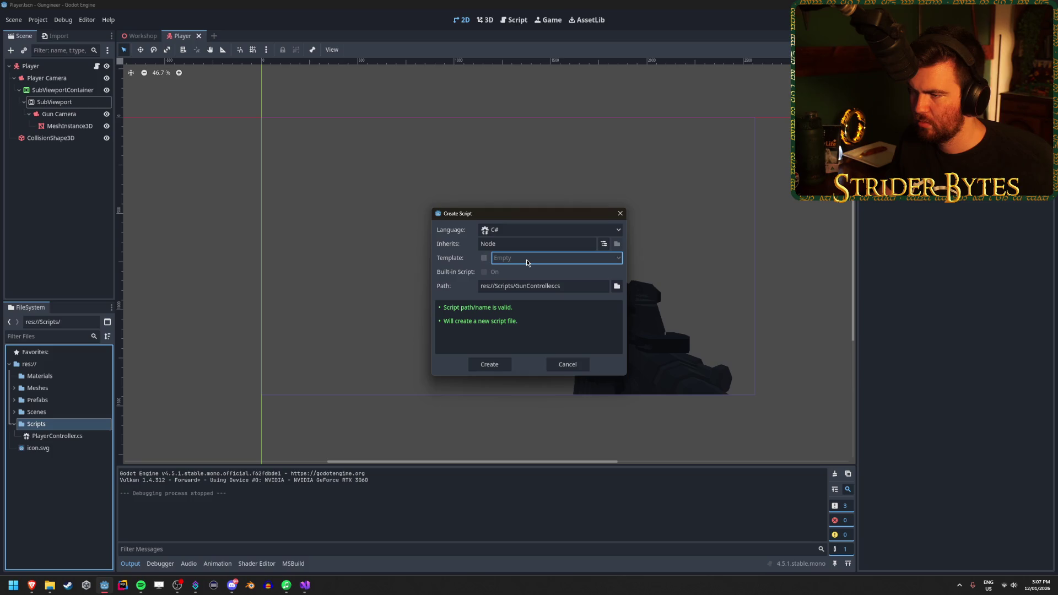
left_click(584, 246)
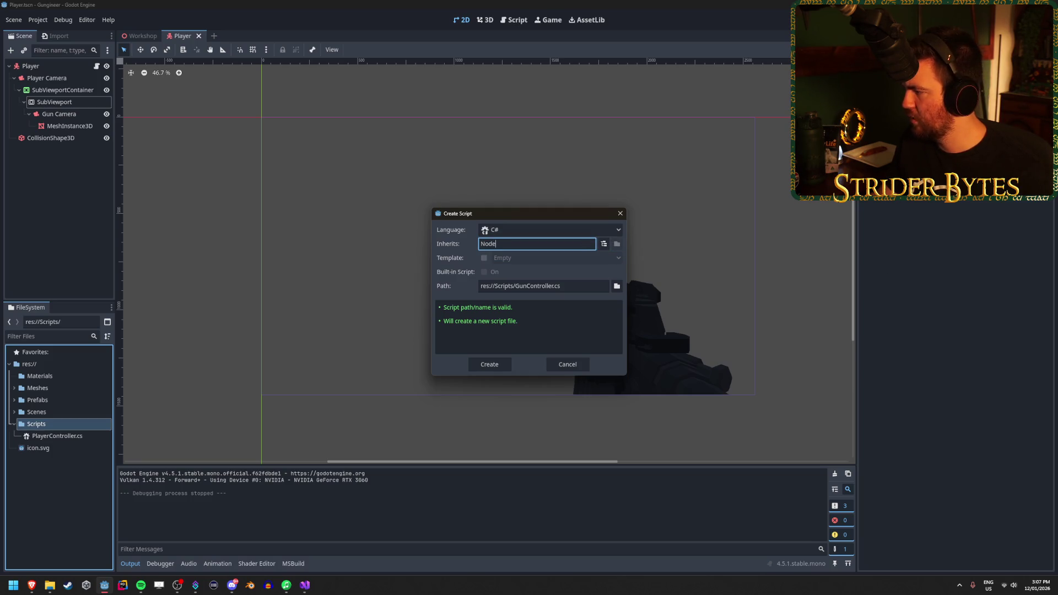
key("alt+Tab")
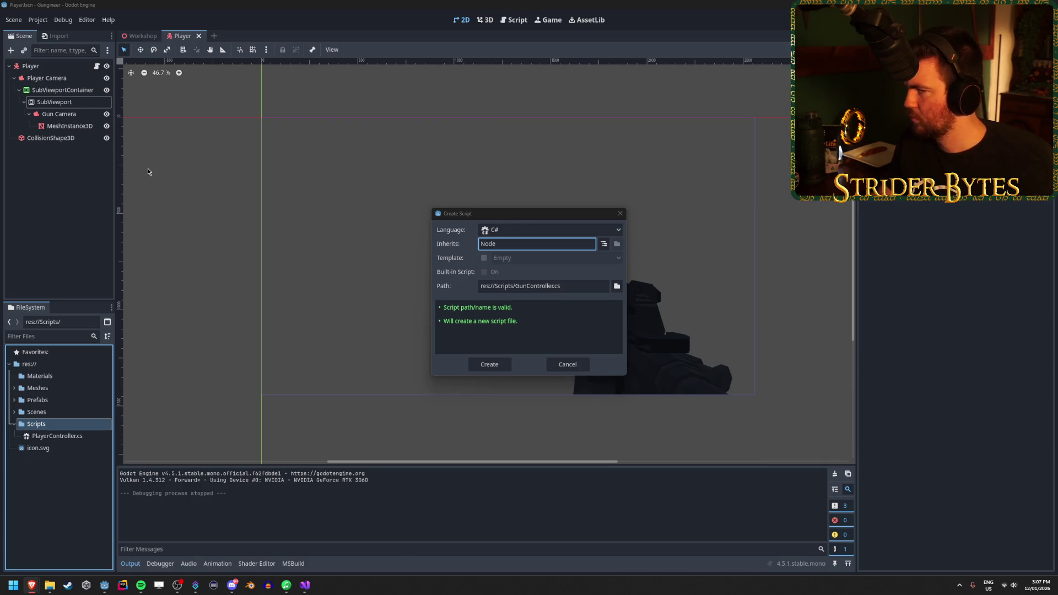
left_click(157, 187)
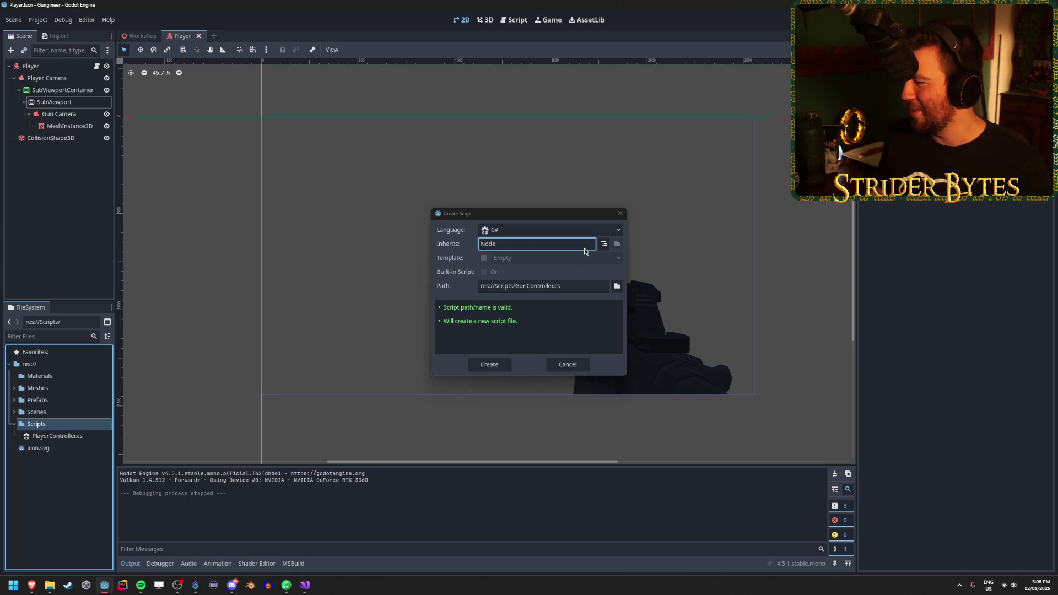
left_click(492, 365)
Open GunController.cs for editing and add an empty line inside the class body
double_click(85, 438)
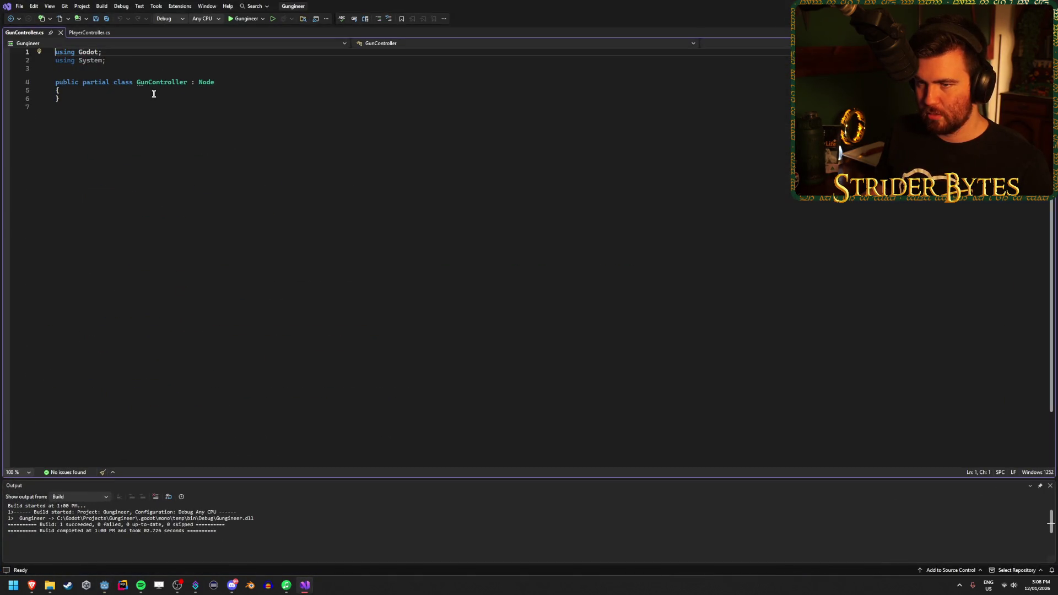
left_click(154, 93)
key("Return")
key("ctrl+s")
mouse_move(207, 83)
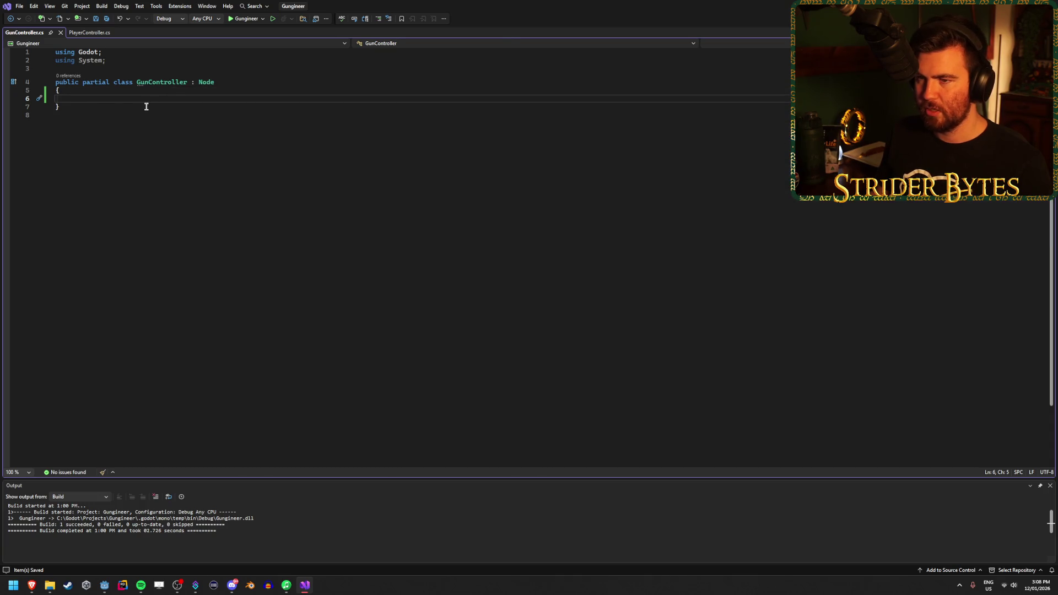
left_click(91, 33)
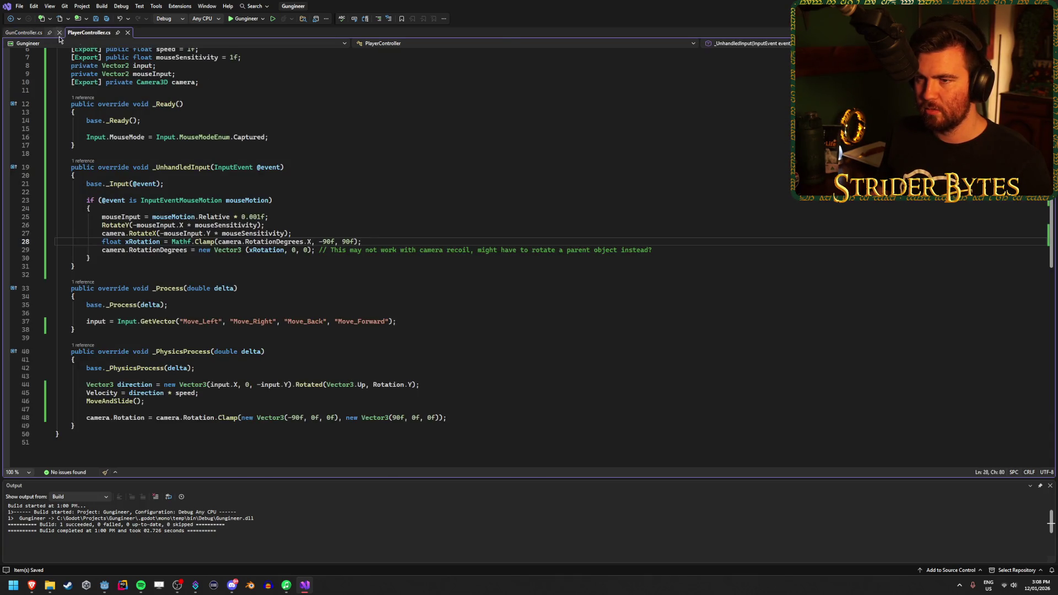
left_click(29, 34)
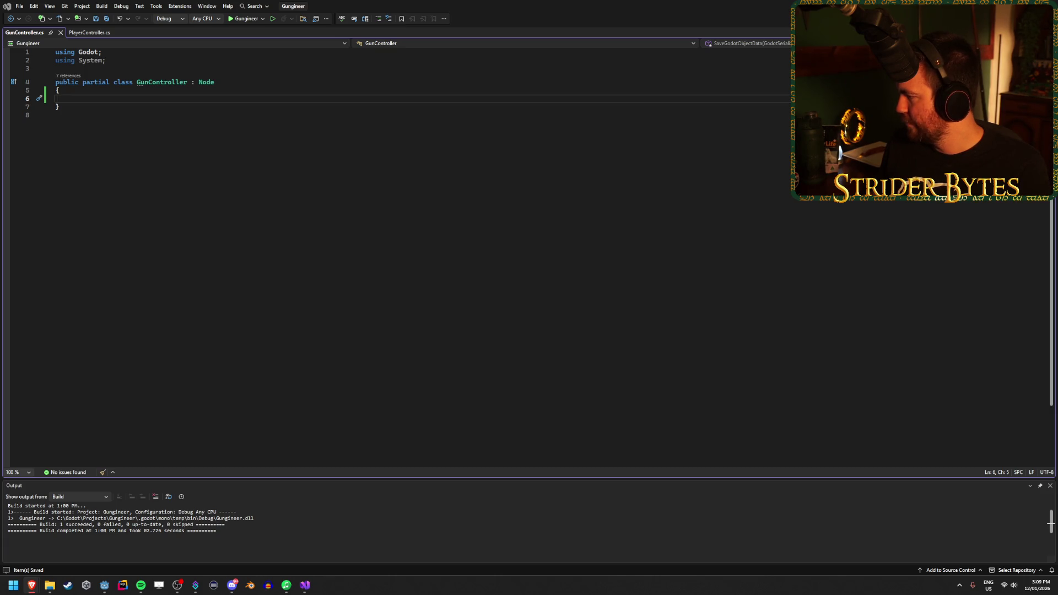
key("alt+Tab")
key("super+Up")
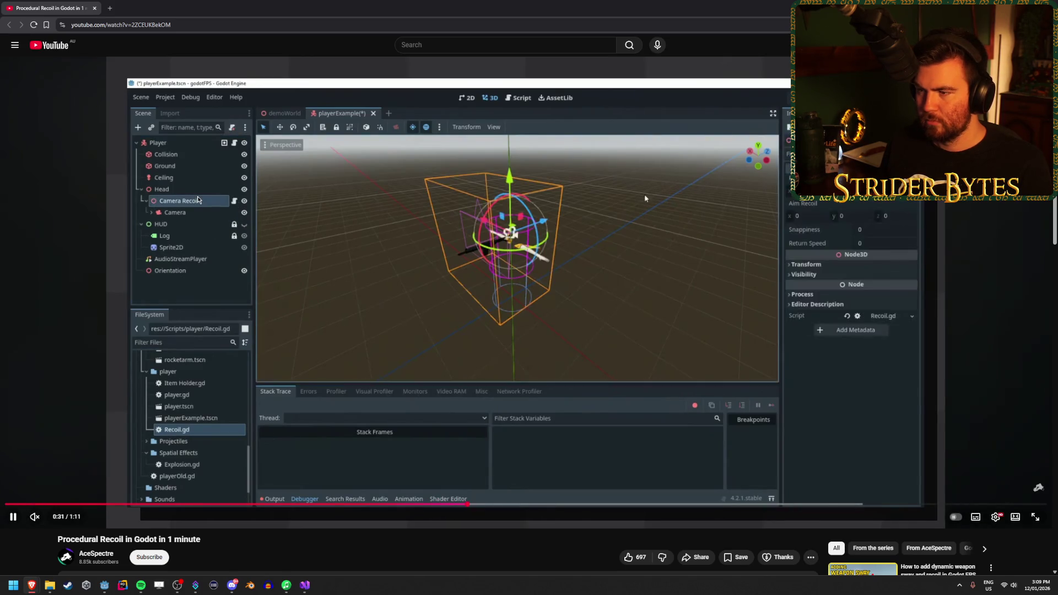
Pause the tutorial at 0:33 on its Camera Recoil scene tree, then select Player Camera in Godot
left_click(223, 192)
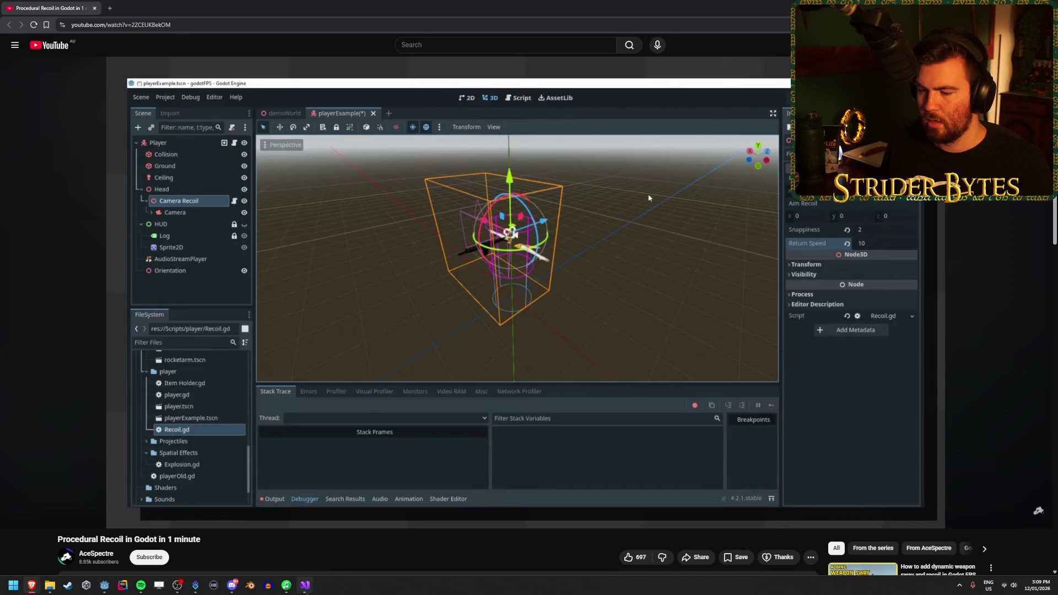
key("alt+Tab")
key("alt+Tab")
key("Tab")
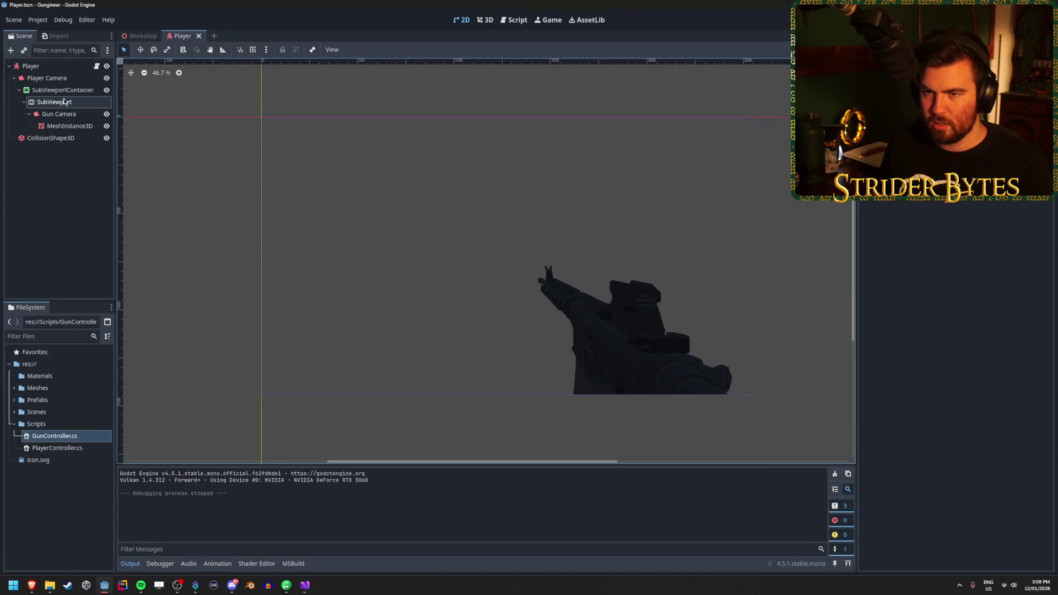
left_click(73, 79)
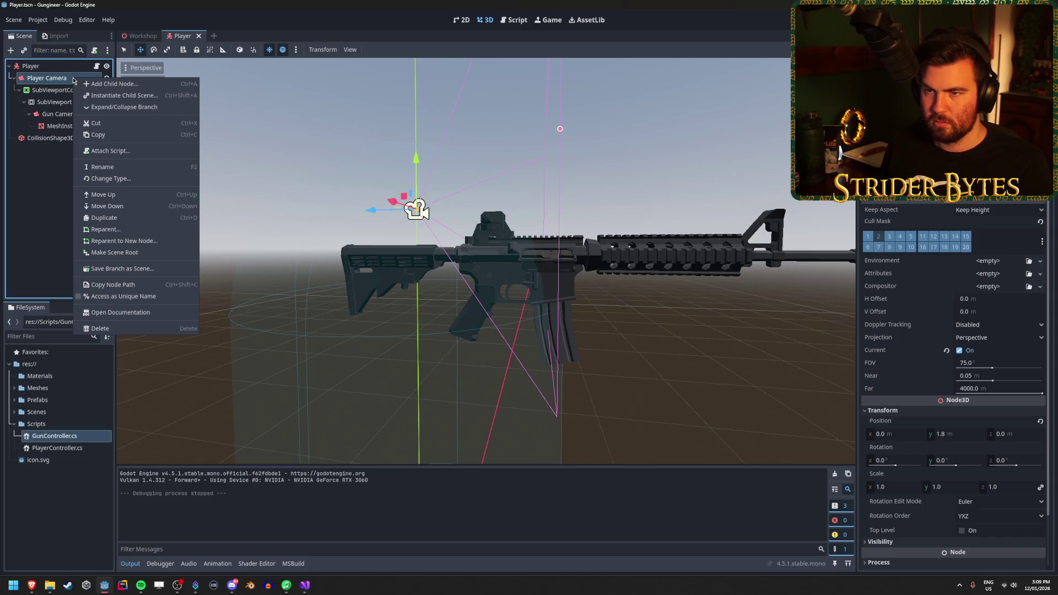
Add a Node3D child under the Player node and rename it 'Camera Recoil'
left_click(33, 66)
right_click(49, 67)
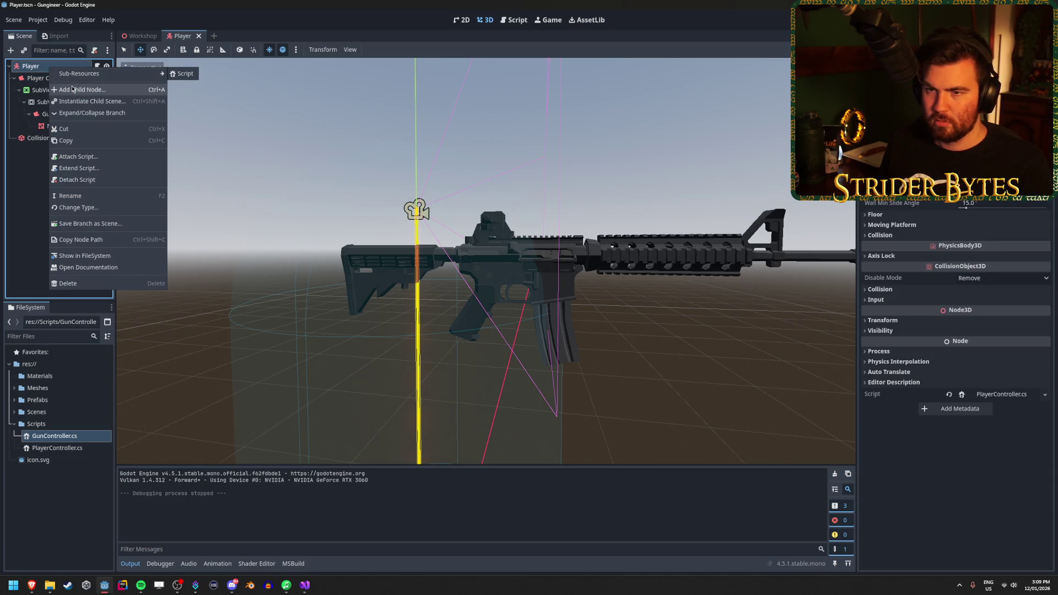
left_click(72, 89)
left_click(469, 263)
left_click(444, 253)
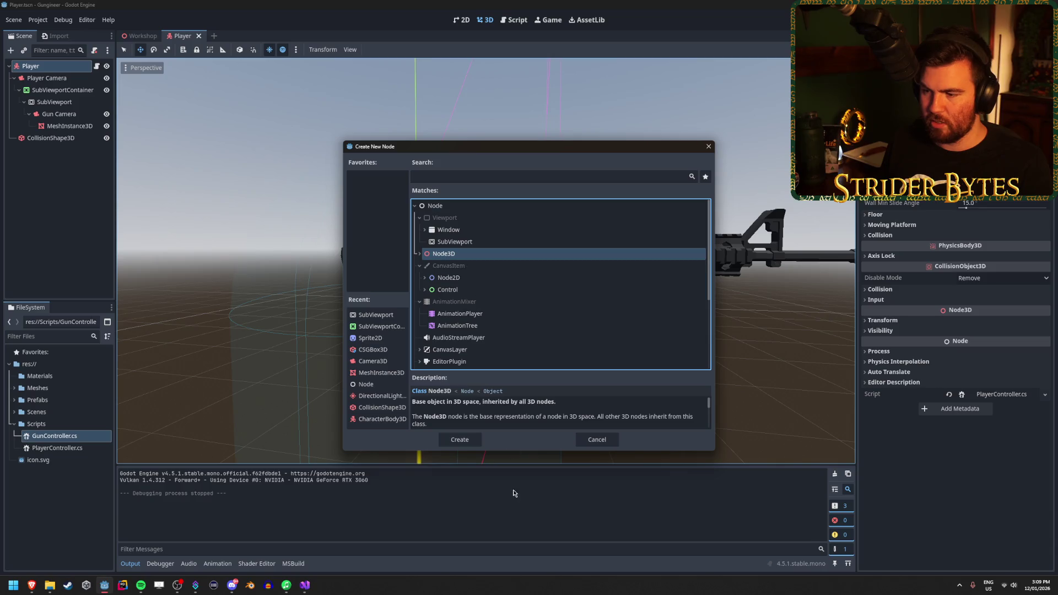
left_click(460, 439)
double_click(53, 154)
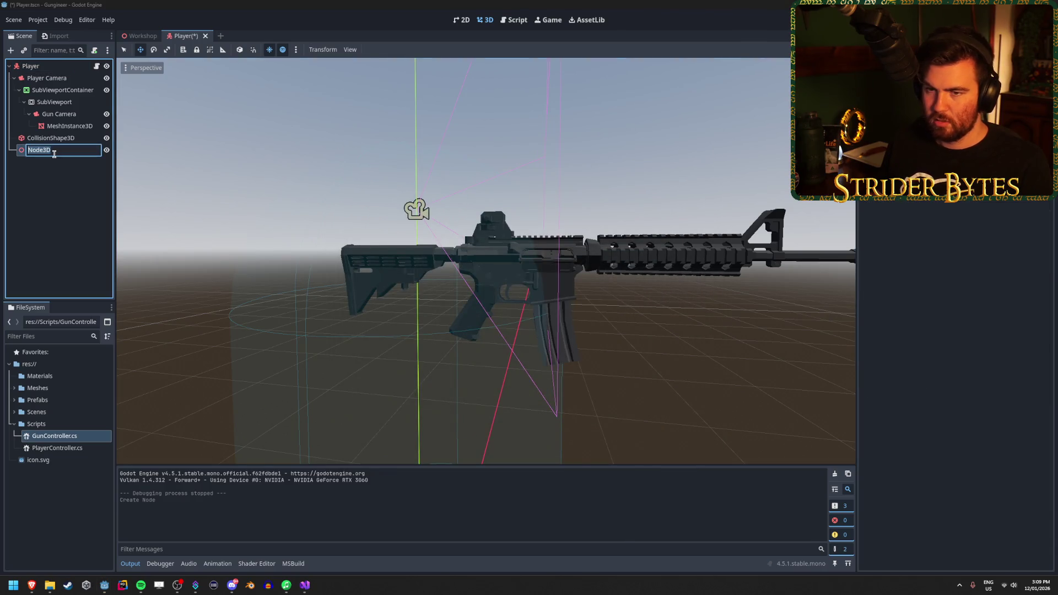
type("Camera Recoil")
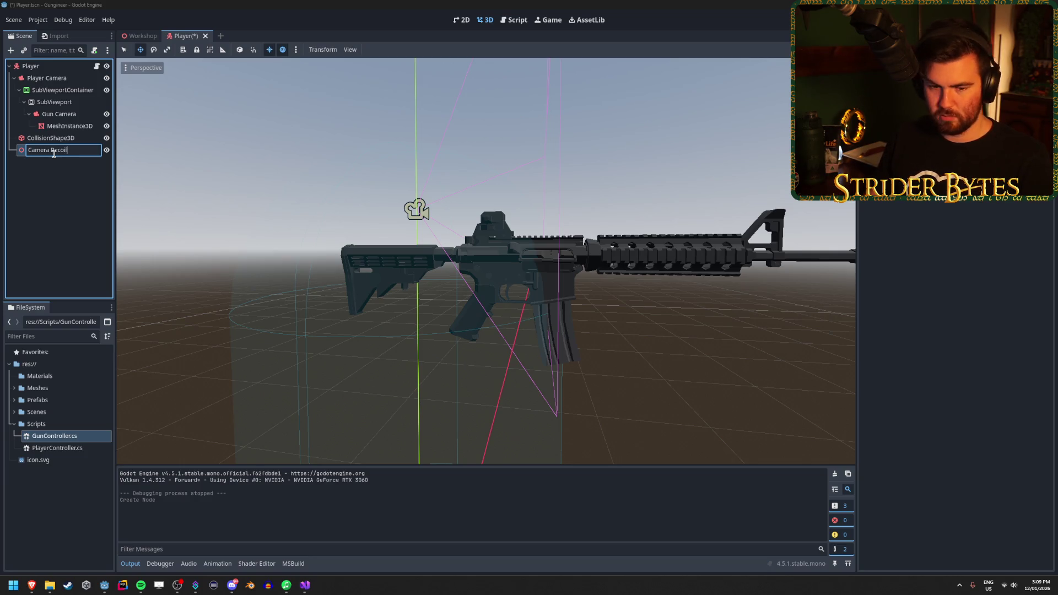
key("Return")
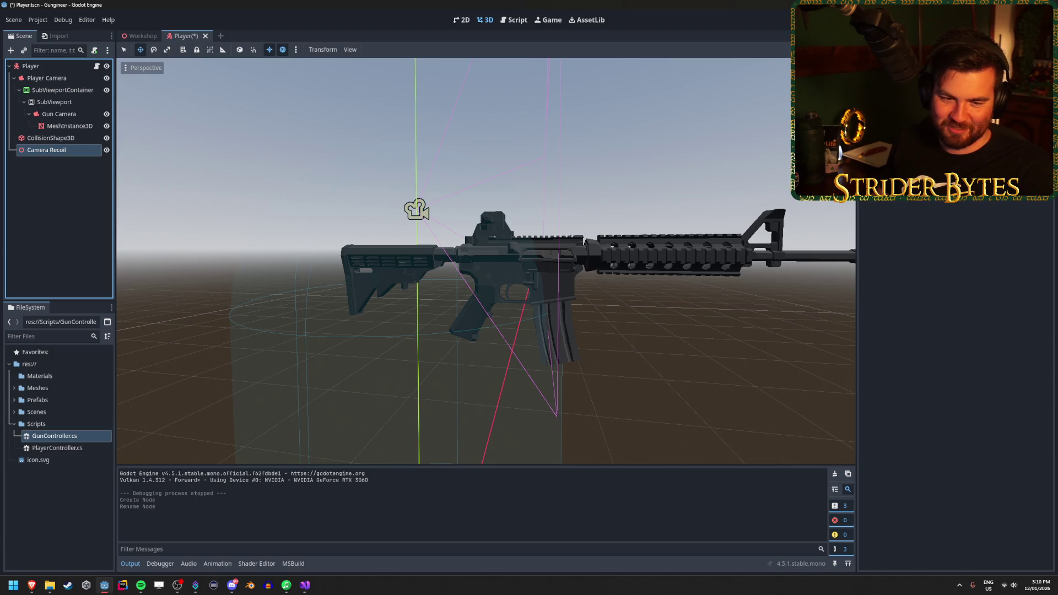
Place Camera Recoil under Player as Player Camera's parent and set the camera's Y position to 0
mouse_move(46, 150)
left_mouse_down()
mouse_move(43, 78)
mouse_move(43, 91)
mouse_move(51, 82)
left_mouse_up()
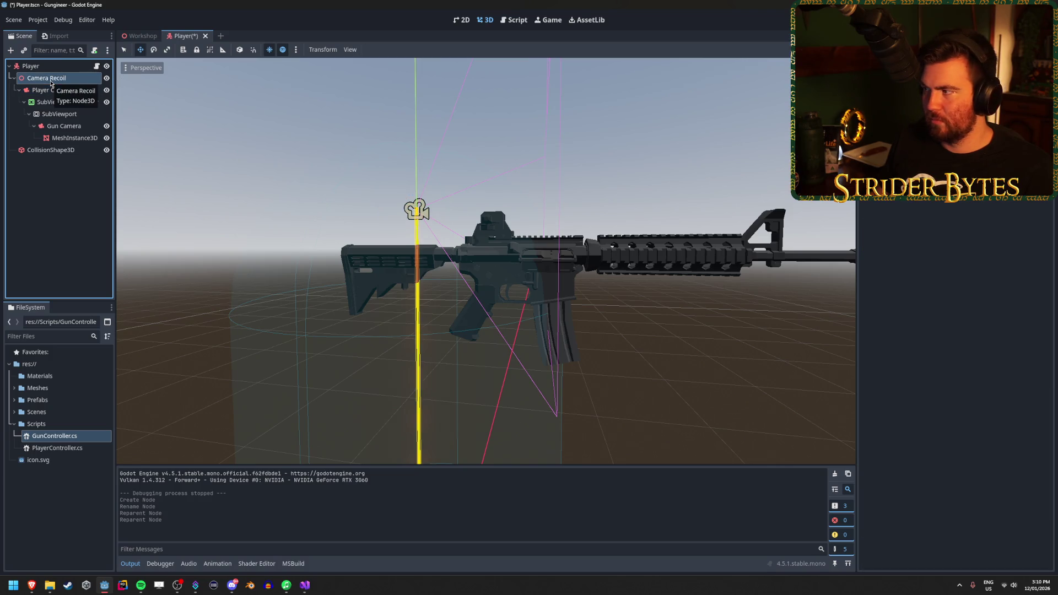
left_click(52, 90)
scroll(709, 293, "down", 5)
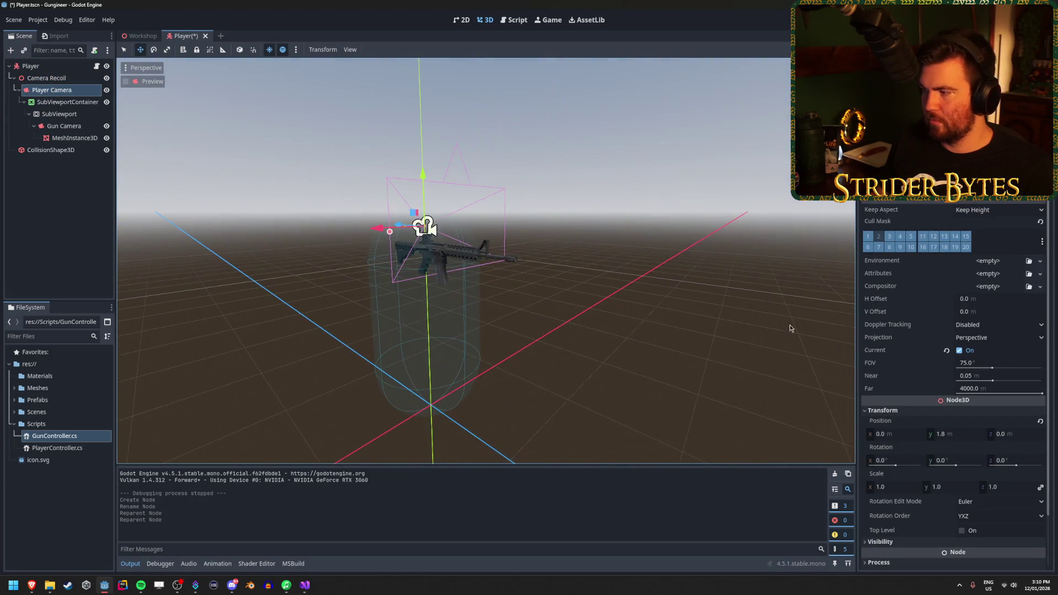
left_click(42, 78)
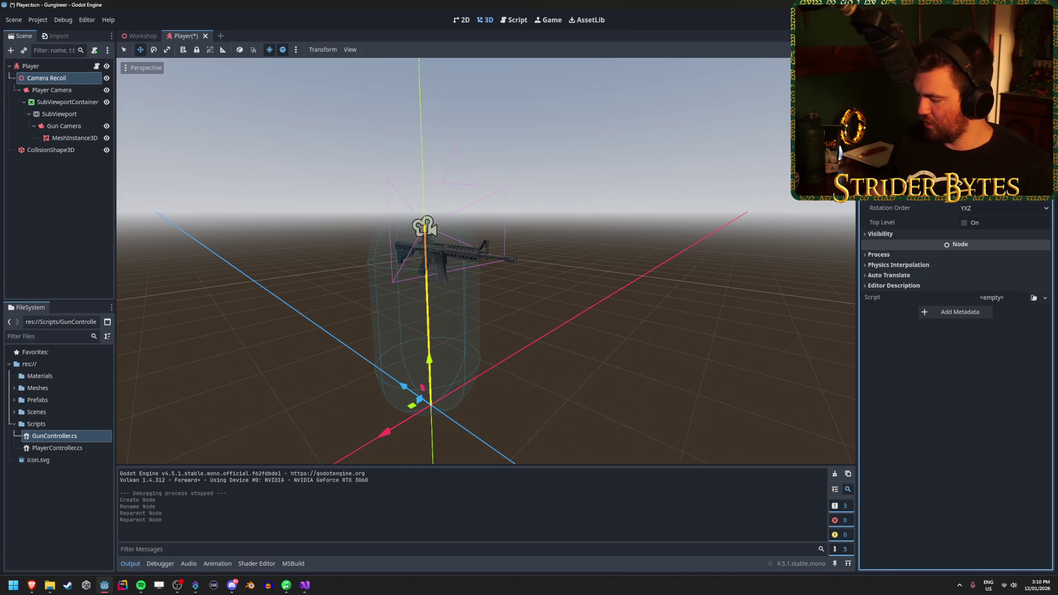
left_click(52, 90)
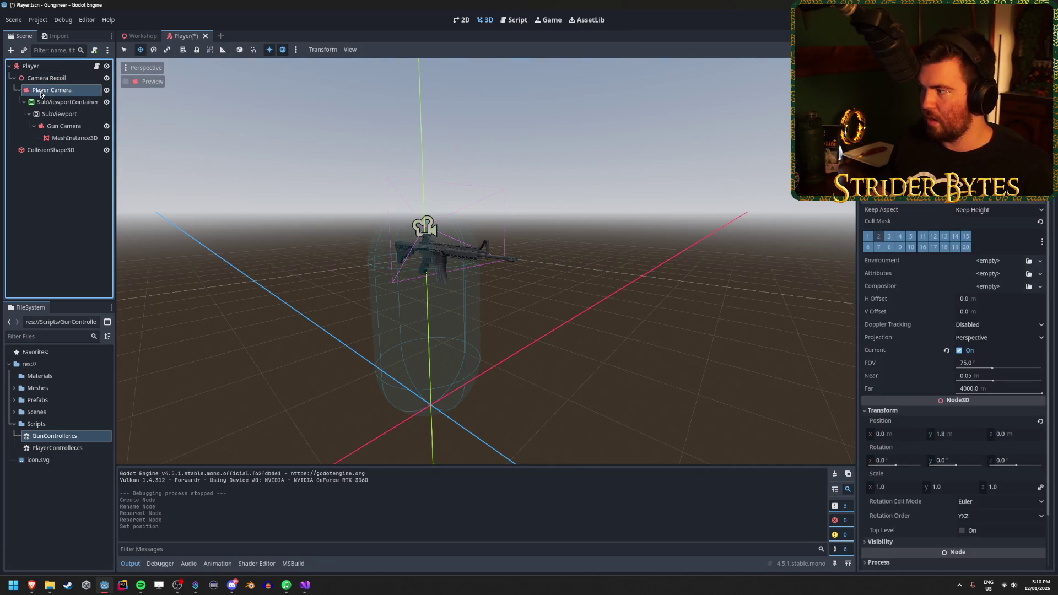
left_click(940, 434)
type("0")
key("Return")
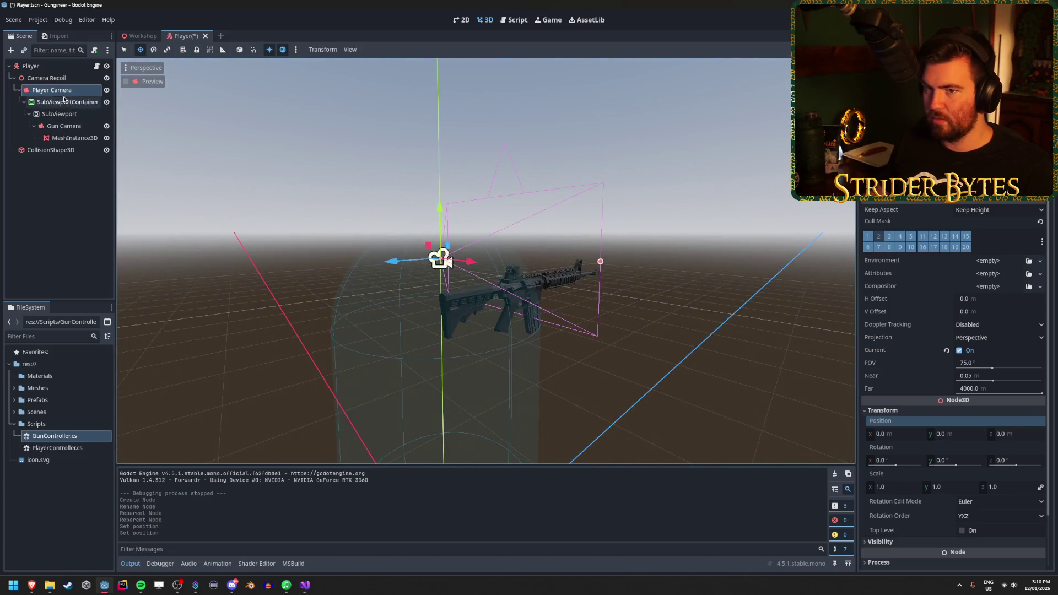
Save the Player scene and bring the recoil tutorial window forward
left_click(53, 78)
key("ctrl+s")
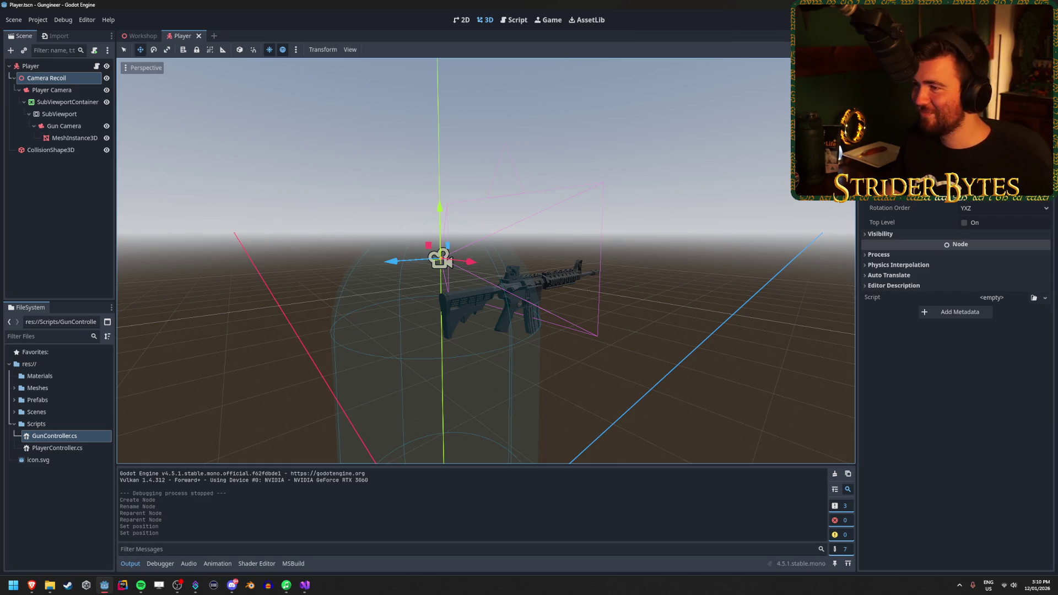
key("ctrl+s")
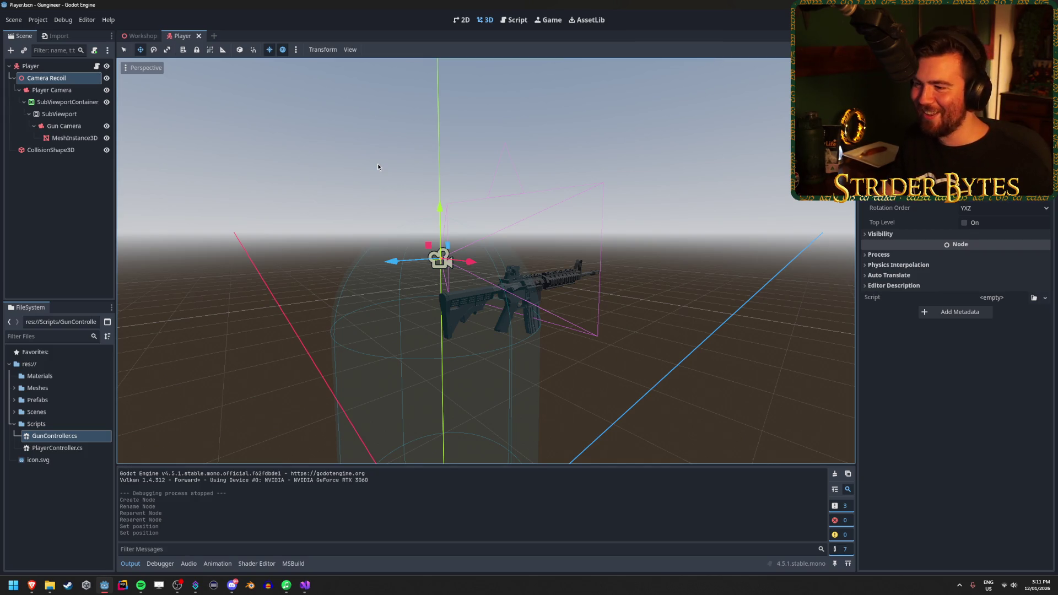
left_click(937, 137)
key("alt+Tab")
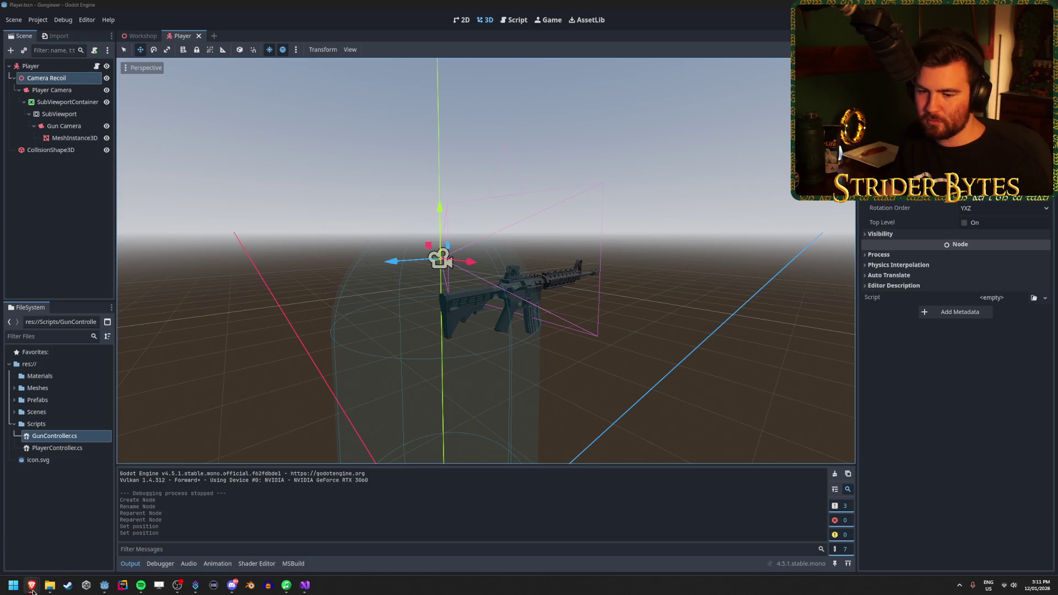
mouse_move(32, 591)
left_click(263, 544)
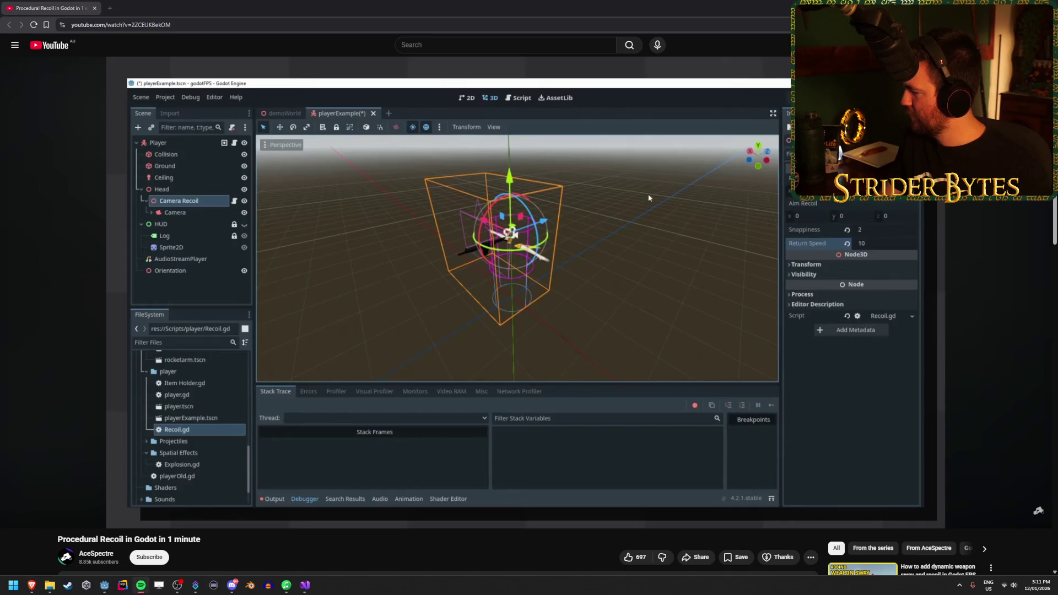
Play the tutorial, pausing at 0:43 on the fire code and 0:56 on setRecoil, then launch Rider
left_click(328, 217)
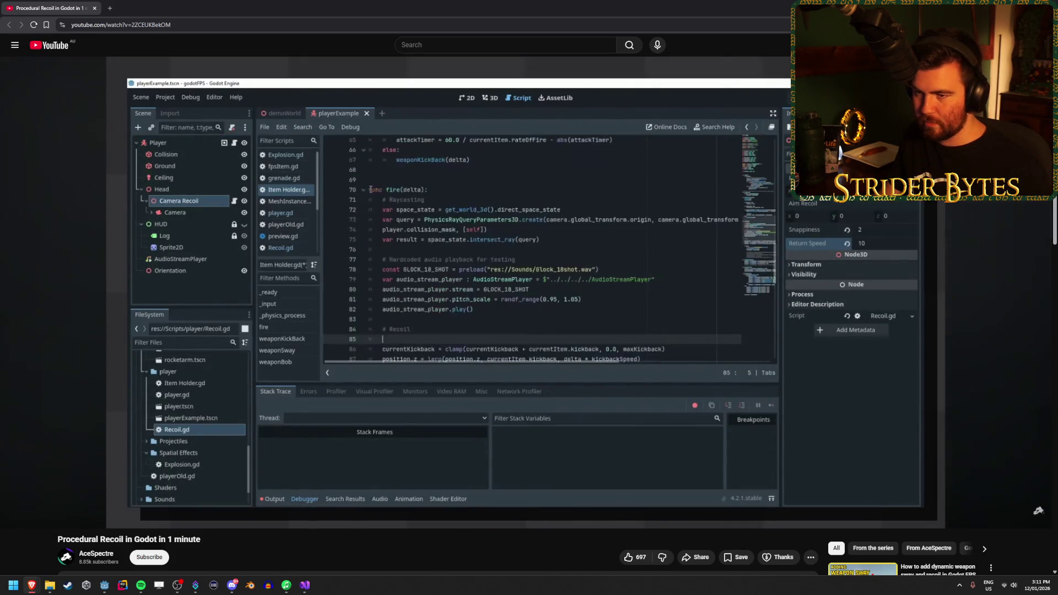
left_click(389, 122)
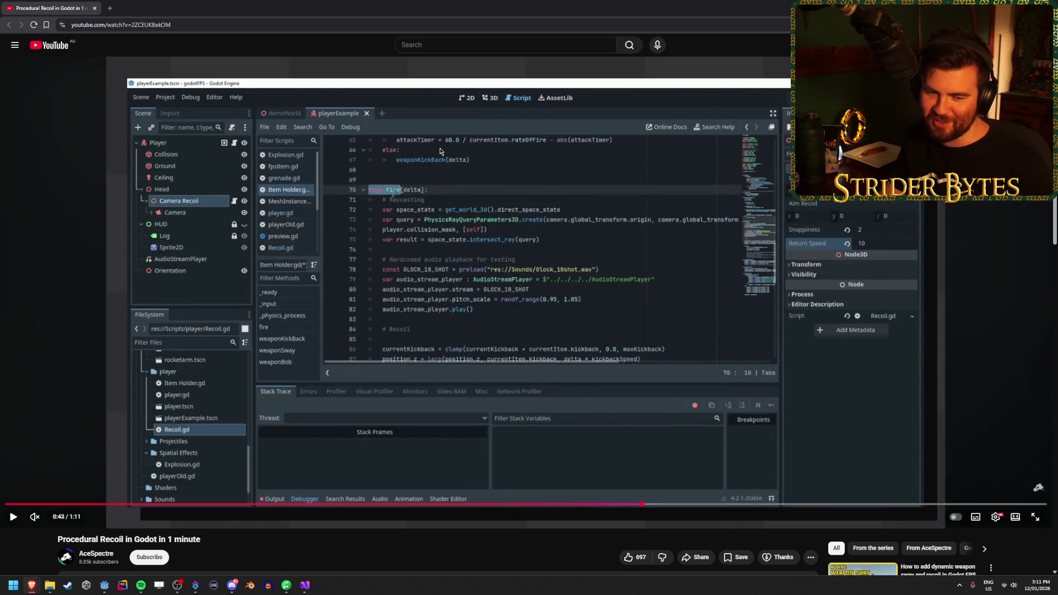
left_click(385, 189)
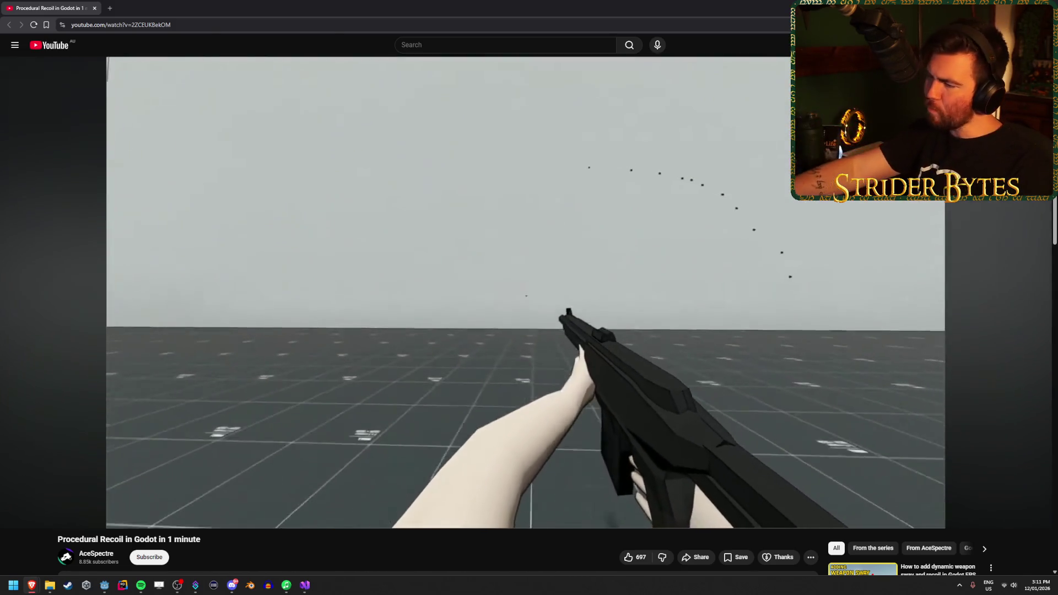
left_click(467, 185)
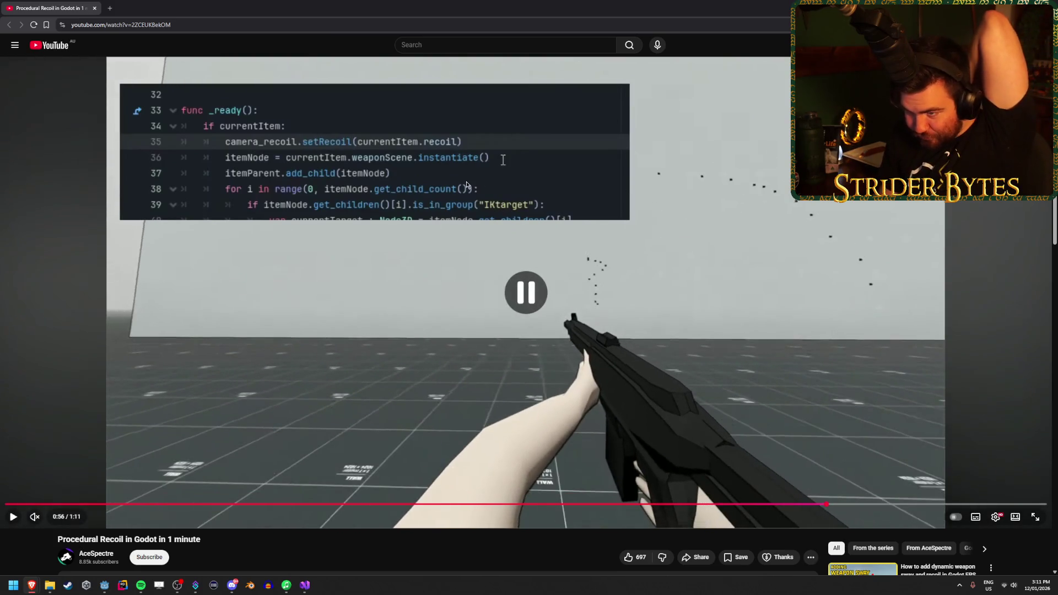
key("alt+Tab")
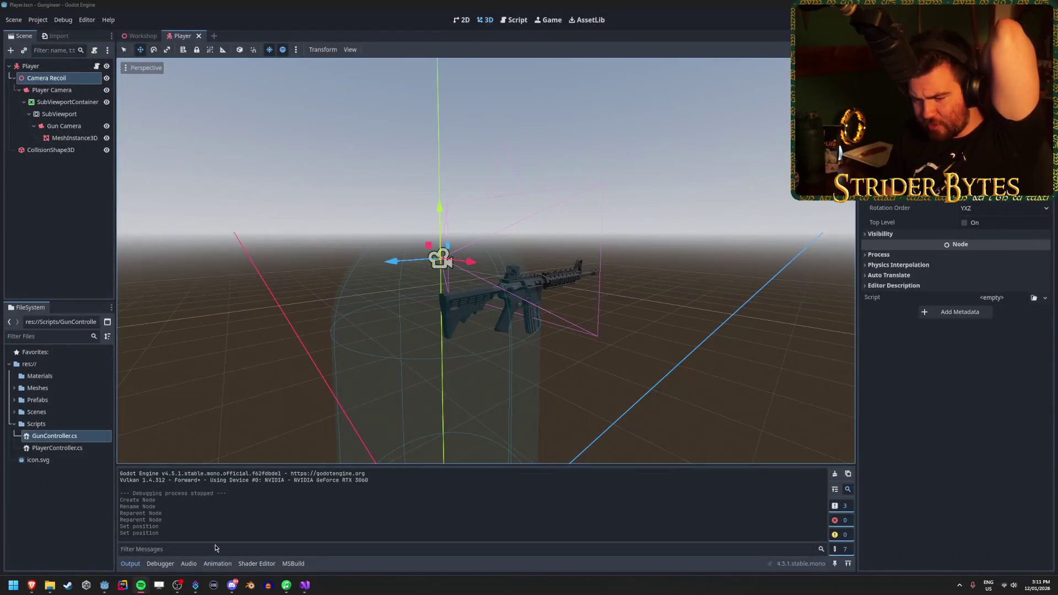
left_click(122, 586)
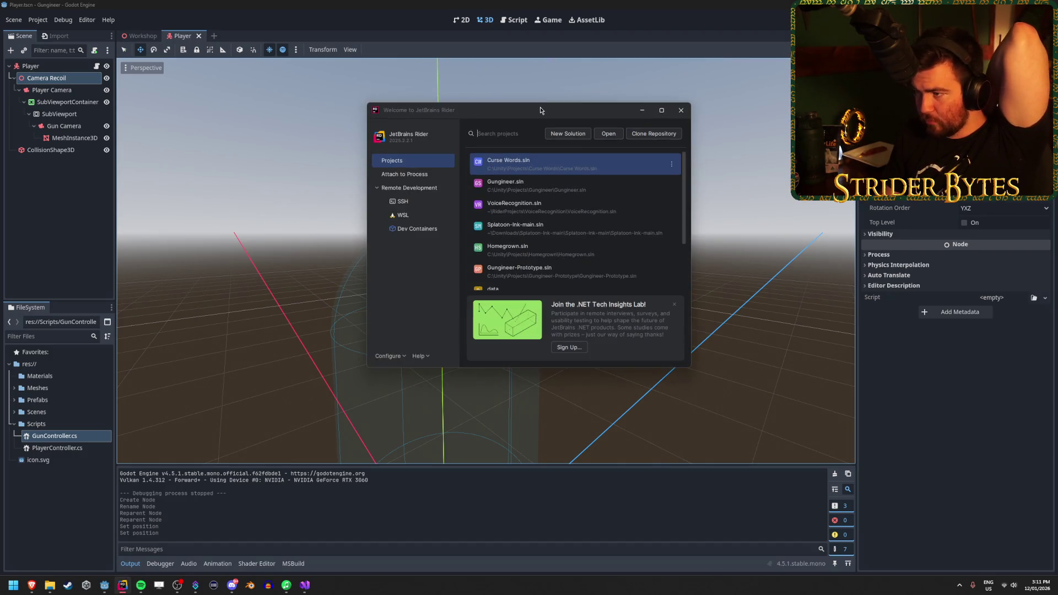
Drag the loading Rider welcome window onto the other monitor
left_click_drag(540, 107, 1057, 110)
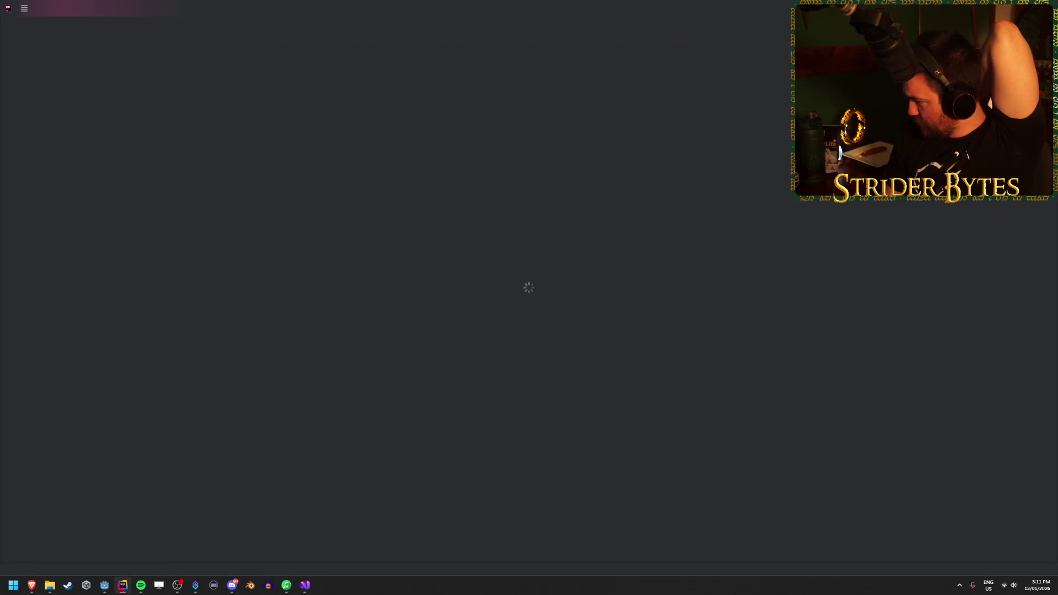
mouse_move(551, 7)
left_mouse_down()
mouse_move(909, 212)
mouse_move(1057, 209)
left_mouse_up()
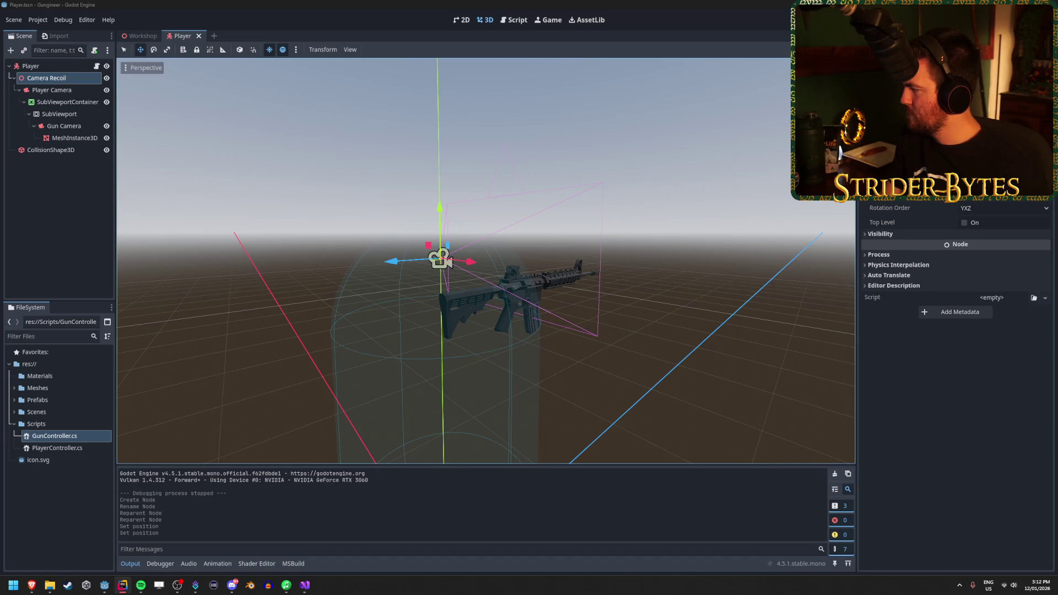
key("alt+Tab")
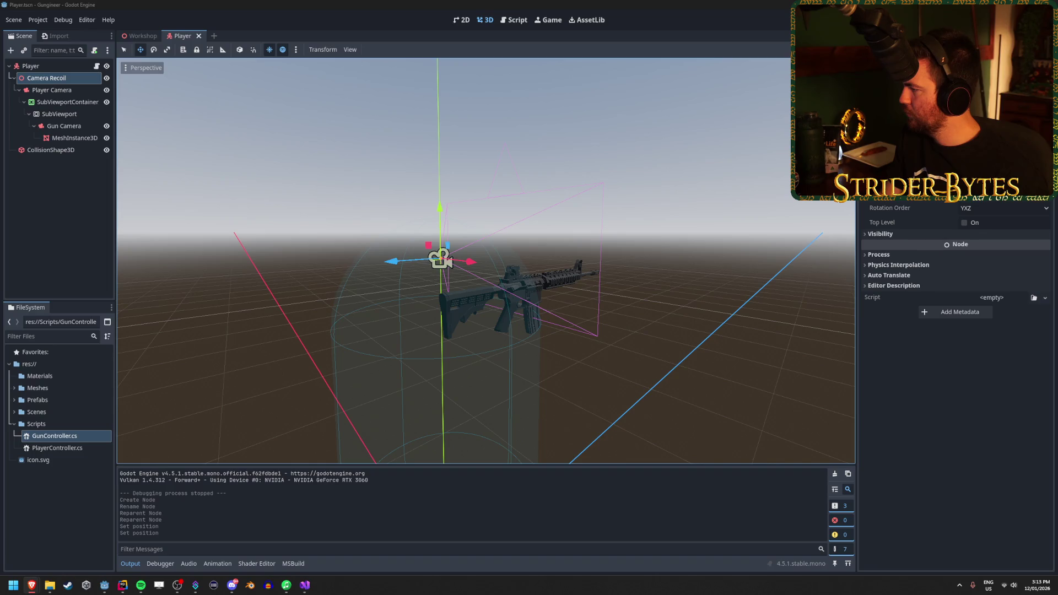
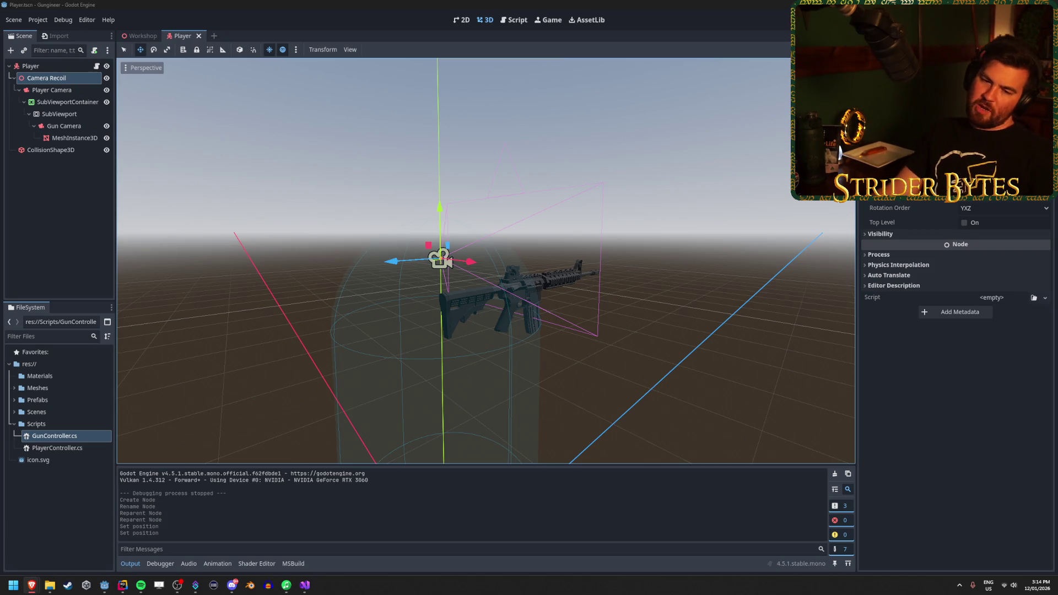
Start a new script from the Scripts folder's context menu in the FileSystem panel
left_click(62, 427)
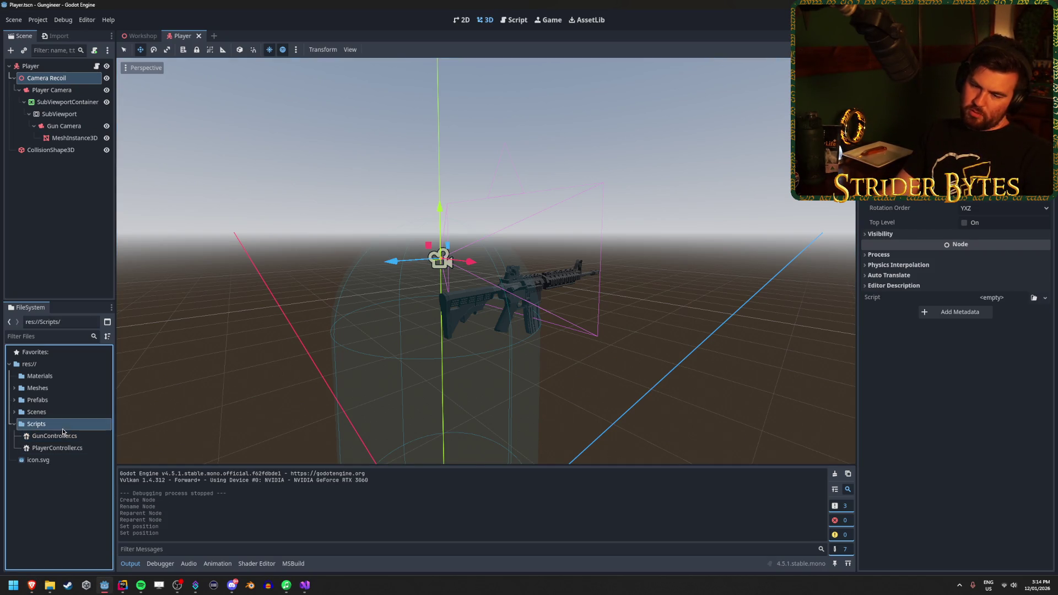
right_click(74, 429)
left_click(74, 429)
right_click(58, 425)
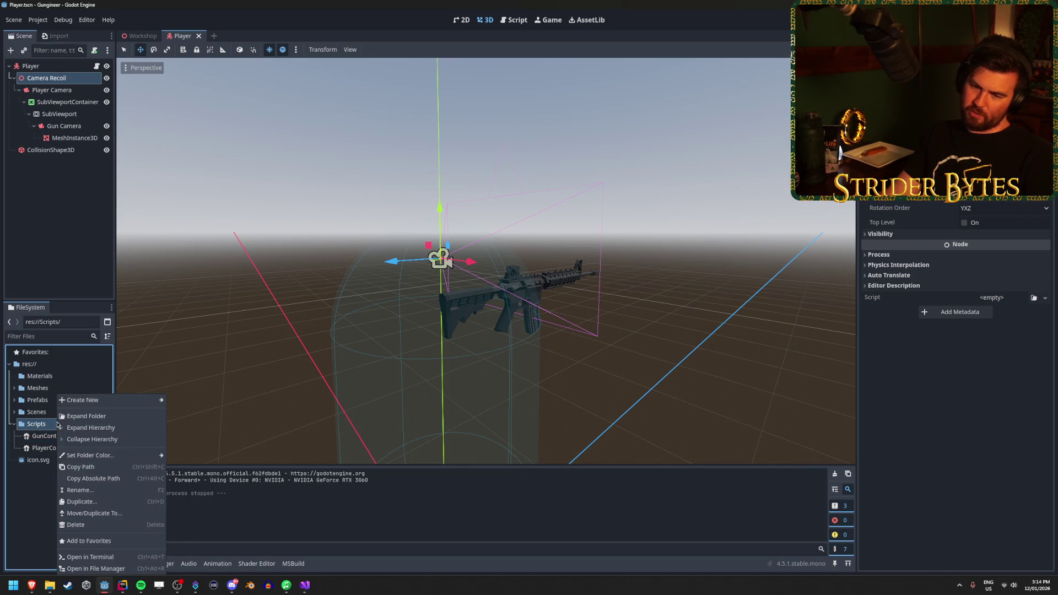
mouse_move(110, 400)
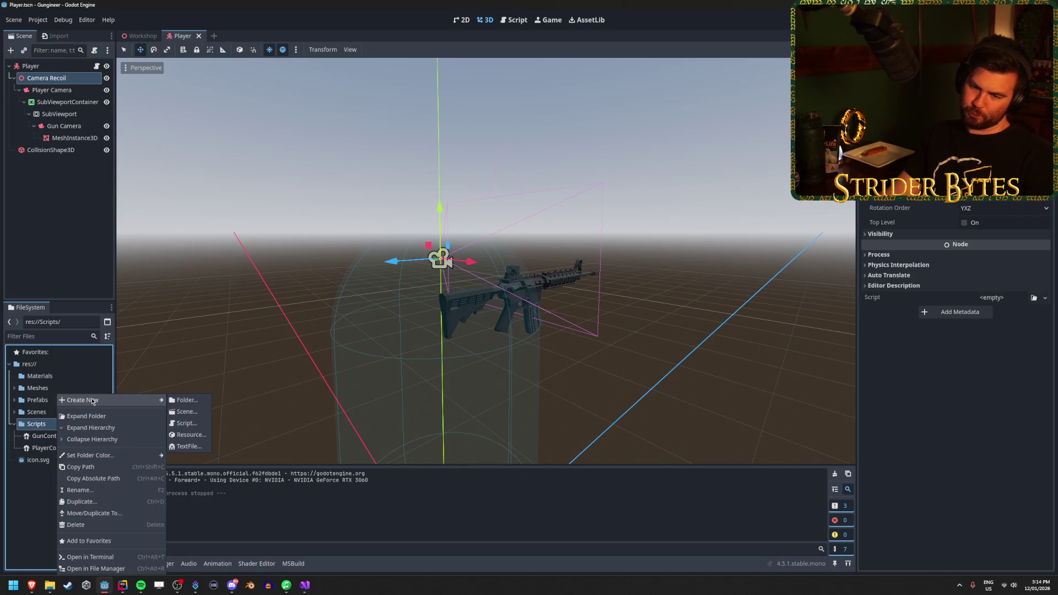
left_click(182, 423)
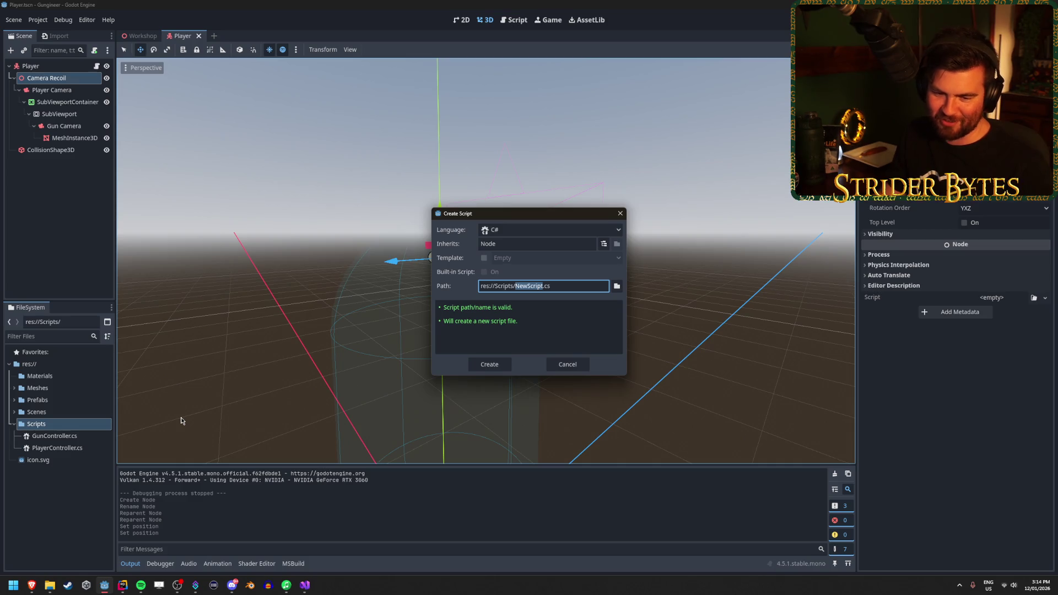
Name the script res://Scripts/CameraRecoil.cs, create it, and open it in the code editor
type("Gun")
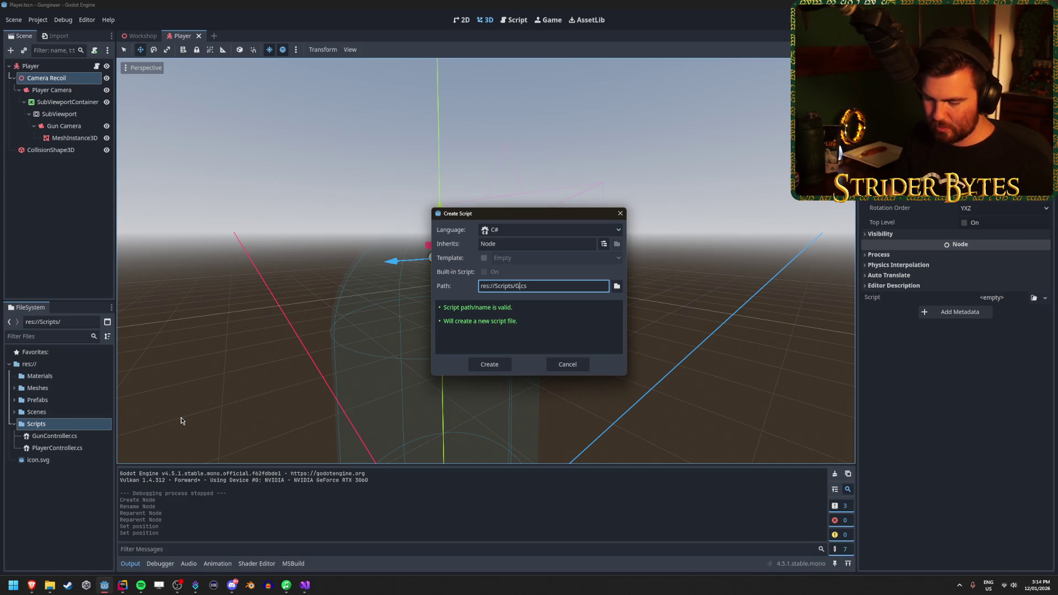
type("Recoil")
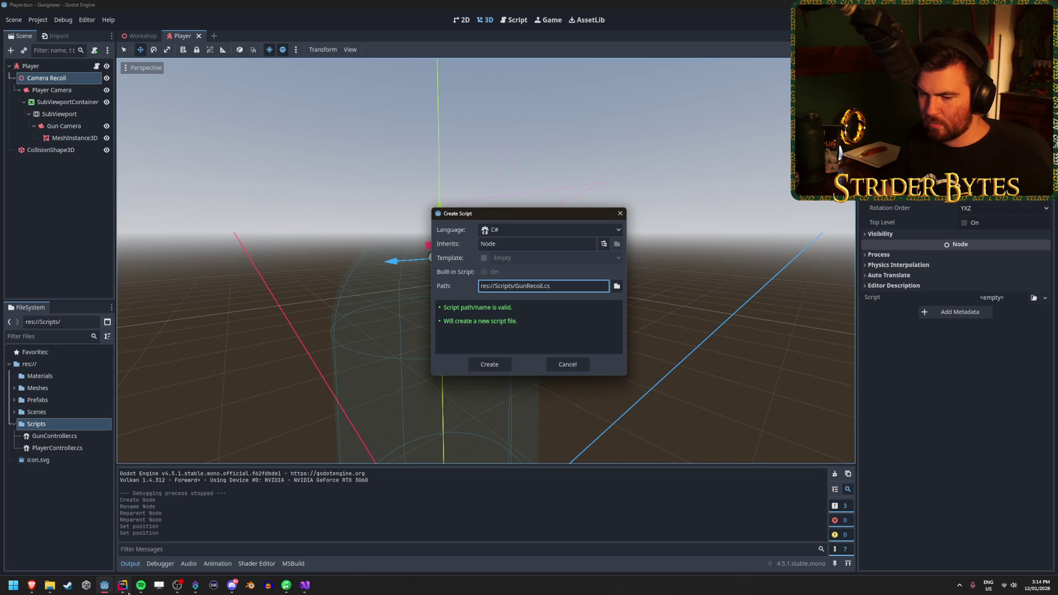
mouse_move(122, 585)
mouse_move(141, 547)
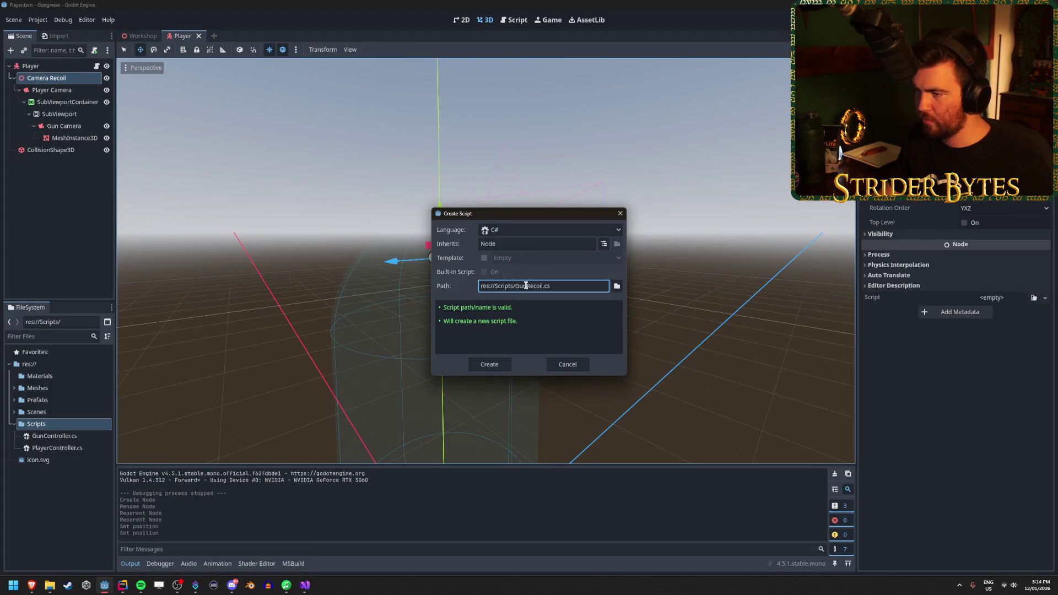
type("Camera")
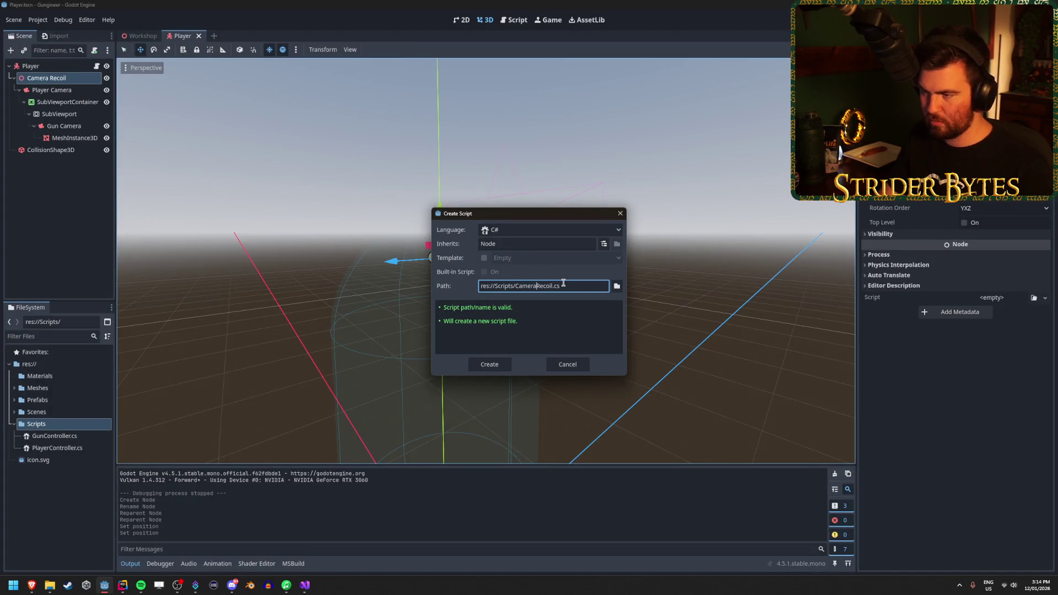
left_click(491, 364)
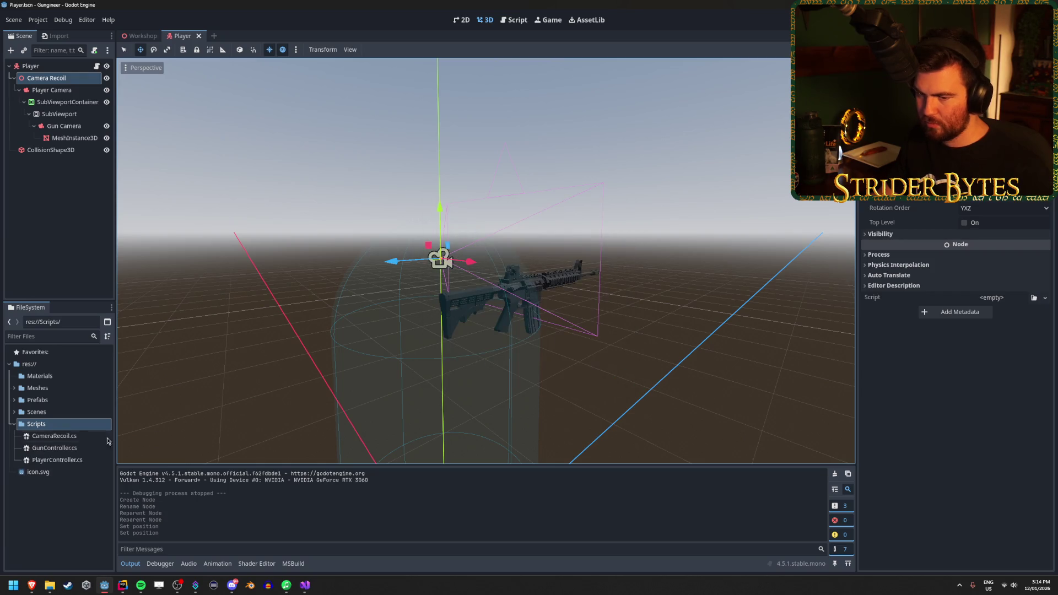
left_click(68, 436)
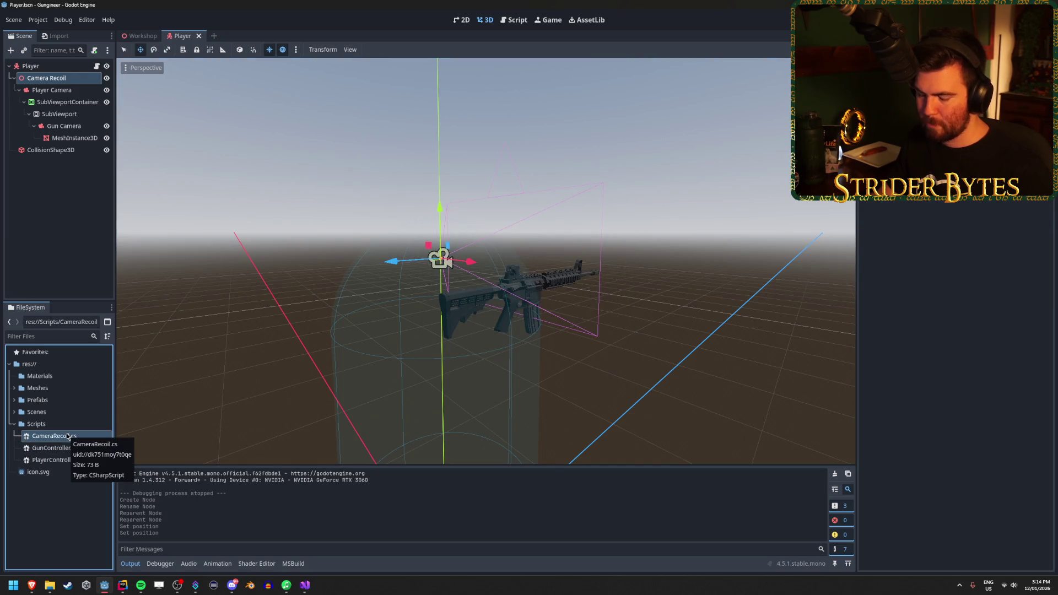
double_click(68, 436)
Add a public override void _Process(double delta) stub calling base._Process(delta) to the class
left_click(91, 91)
key("Return")
key("Return")
key("Return")
type("public ov")
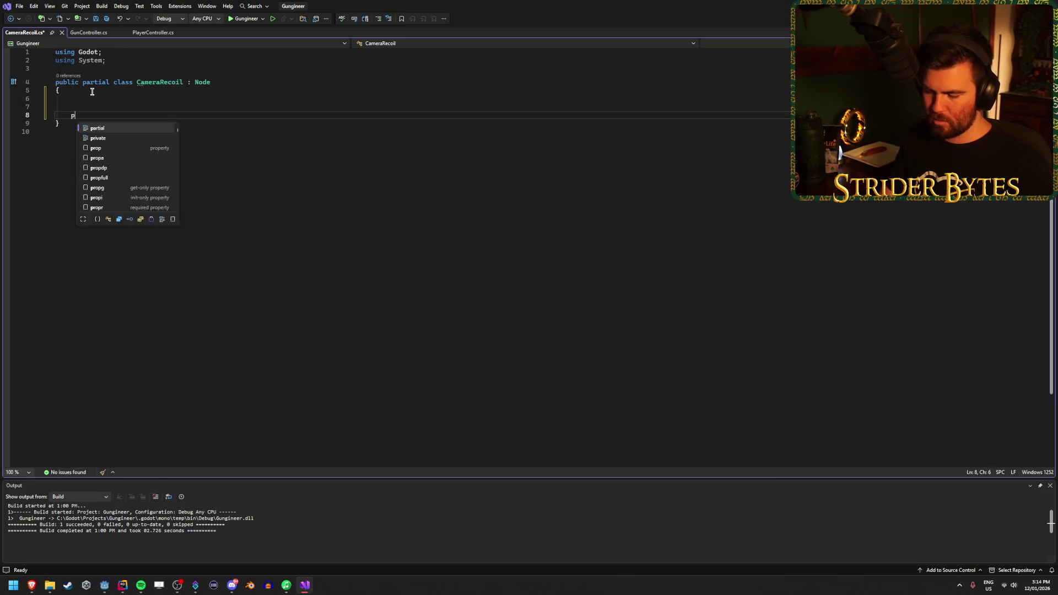
key("Tab")
type("void Pro")
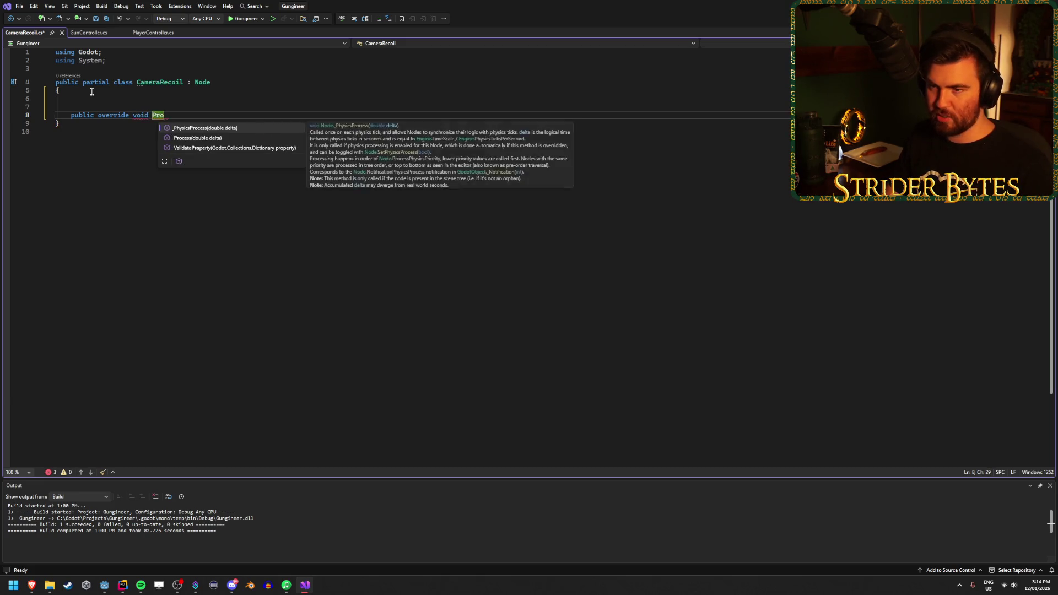
key("Down")
key("Tab")
key("End")
key("Return")
key("Return")
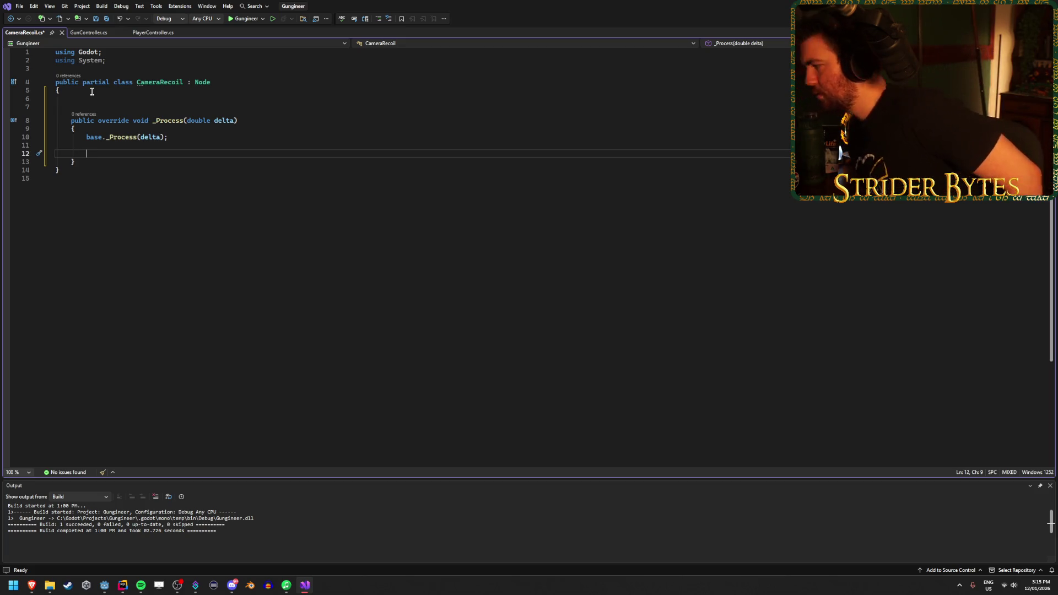
Save CameraRecoil.cs, check the browser reference, and come back to the editor
left_click_drag(172, 137, 86, 138)
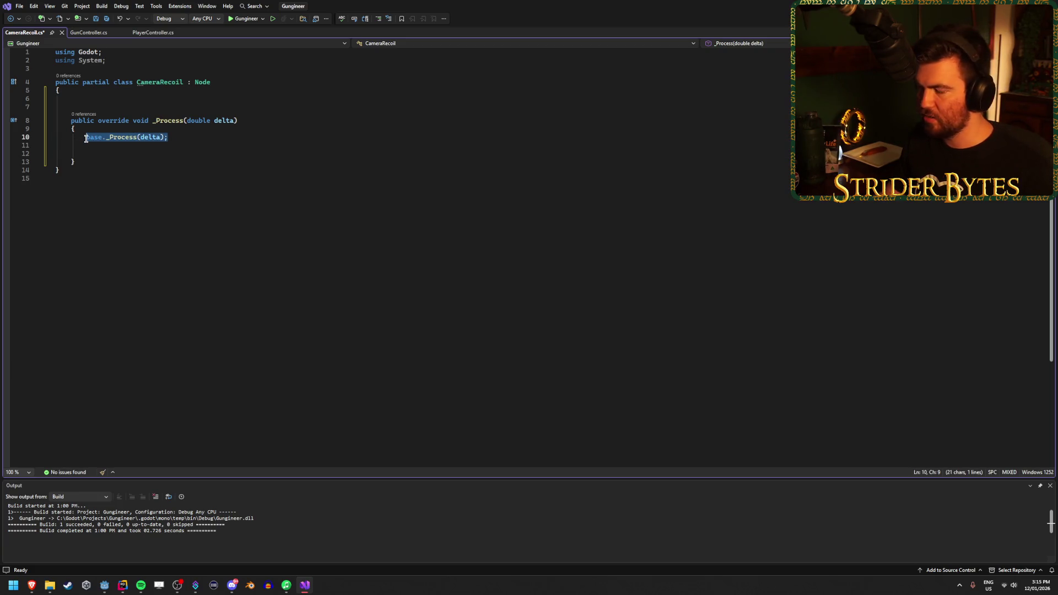
key("Down")
key("Down")
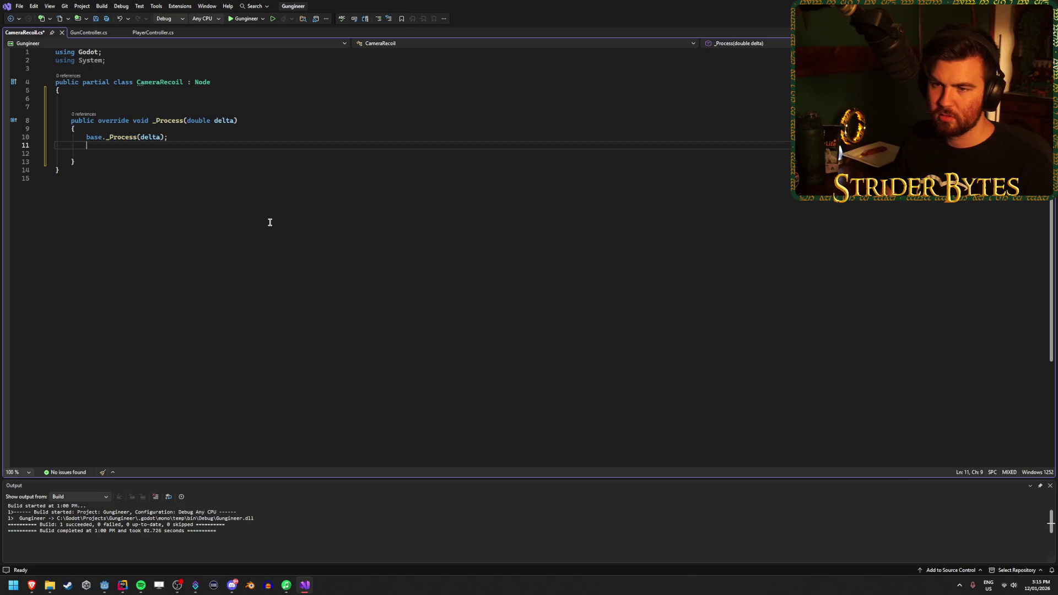
key("ctrl+s")
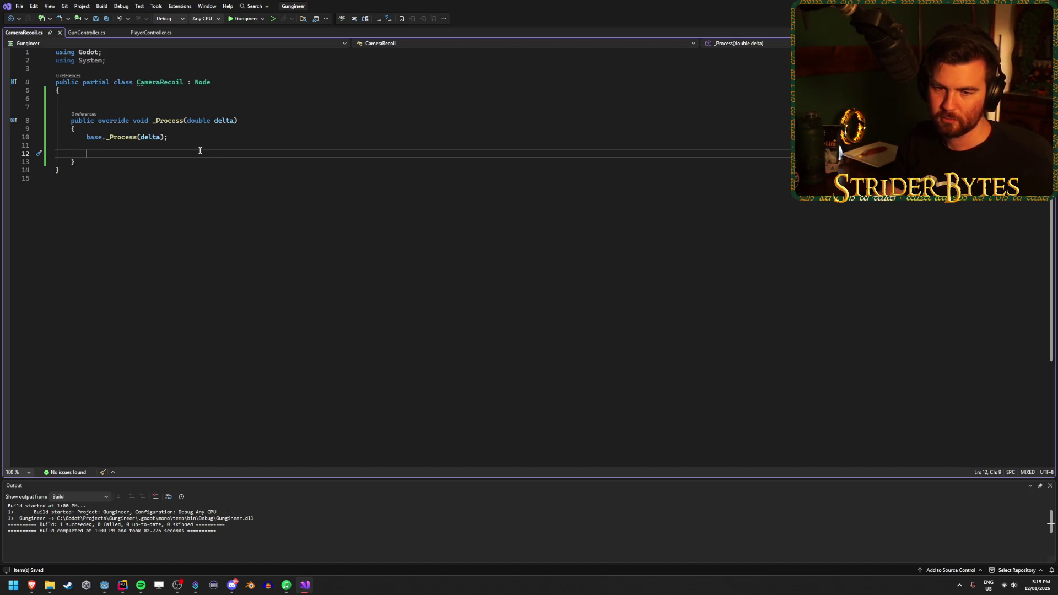
left_click(126, 98)
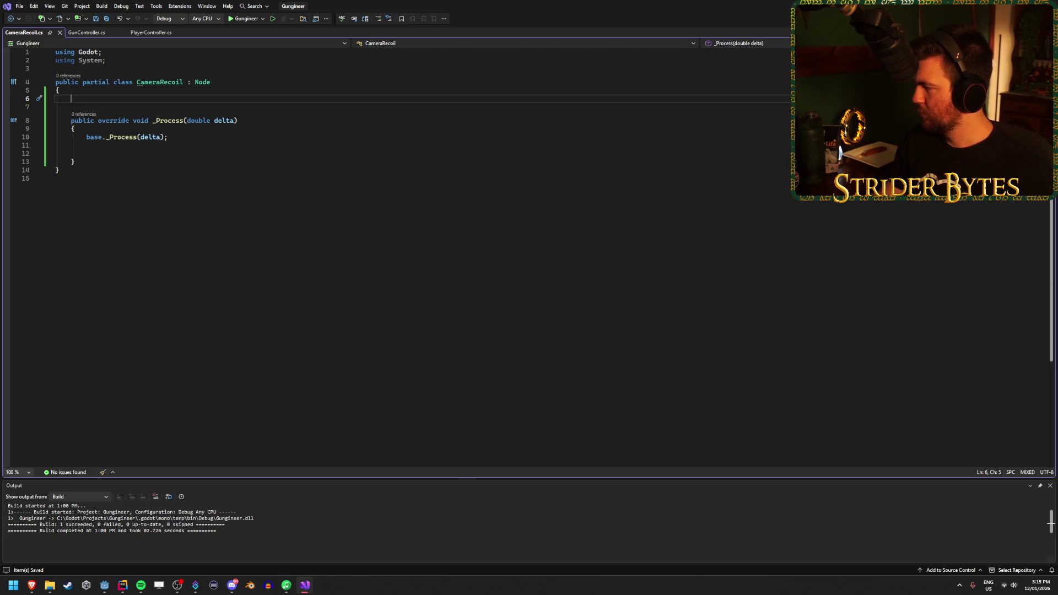
key("alt+Tab")
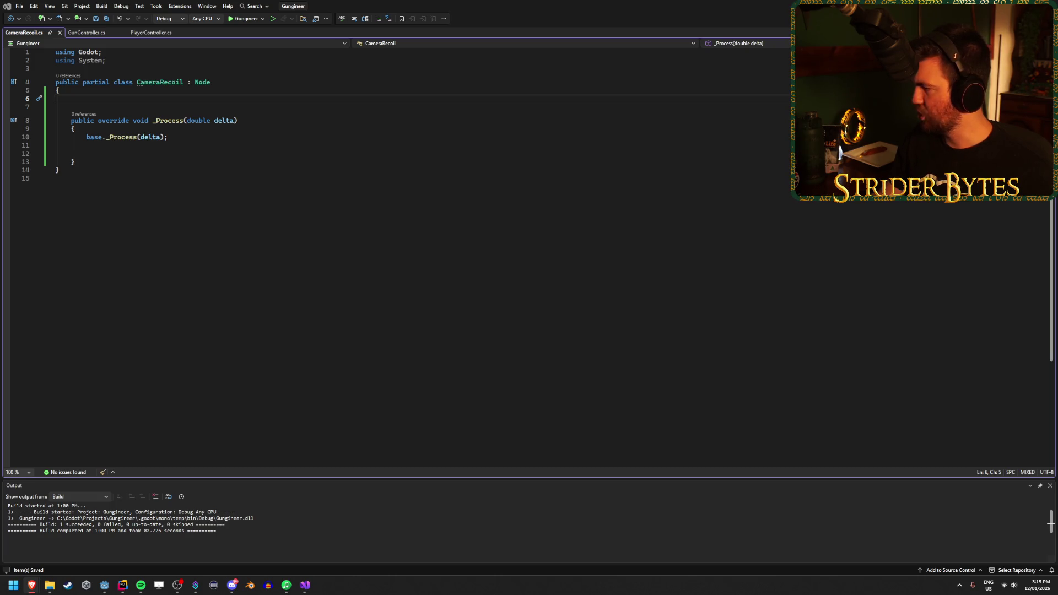
left_click(139, 100)
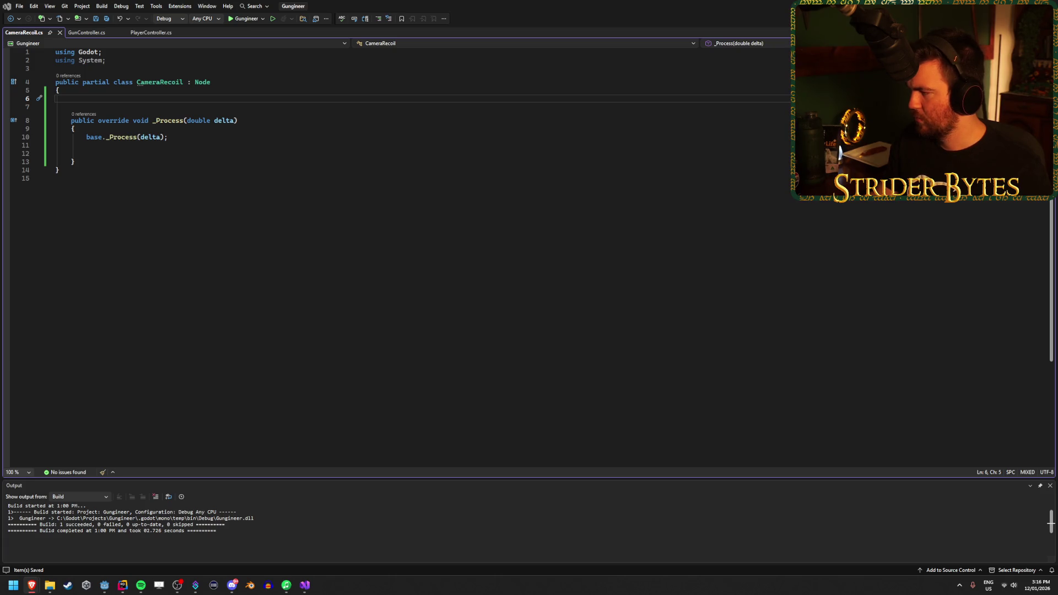
Begin line 12 of _Process with targetRotation = Vector3.Lerp();
left_click(125, 153)
left_click(121, 160)
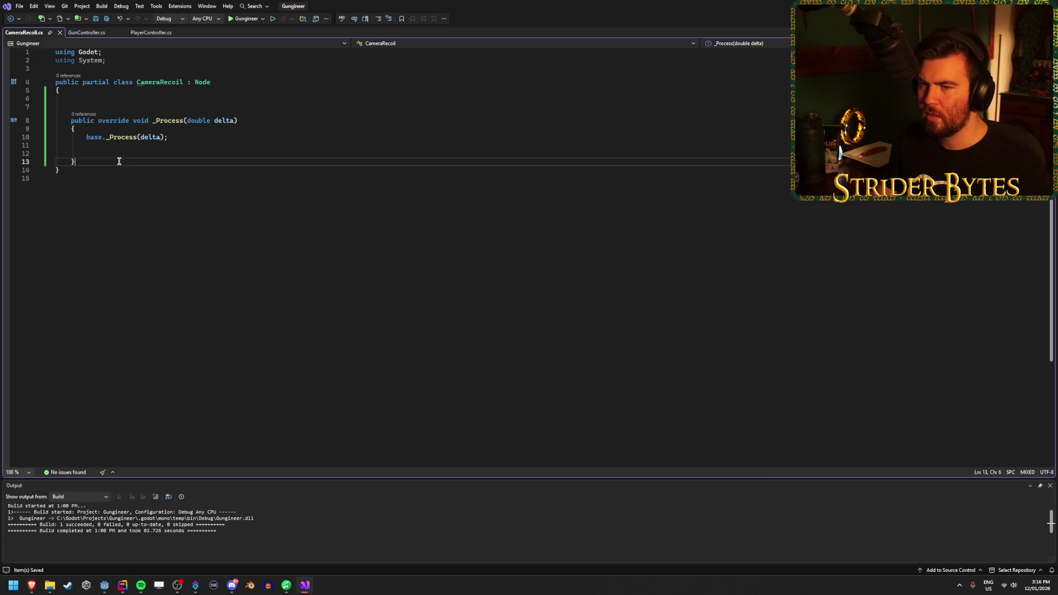
left_click(129, 152)
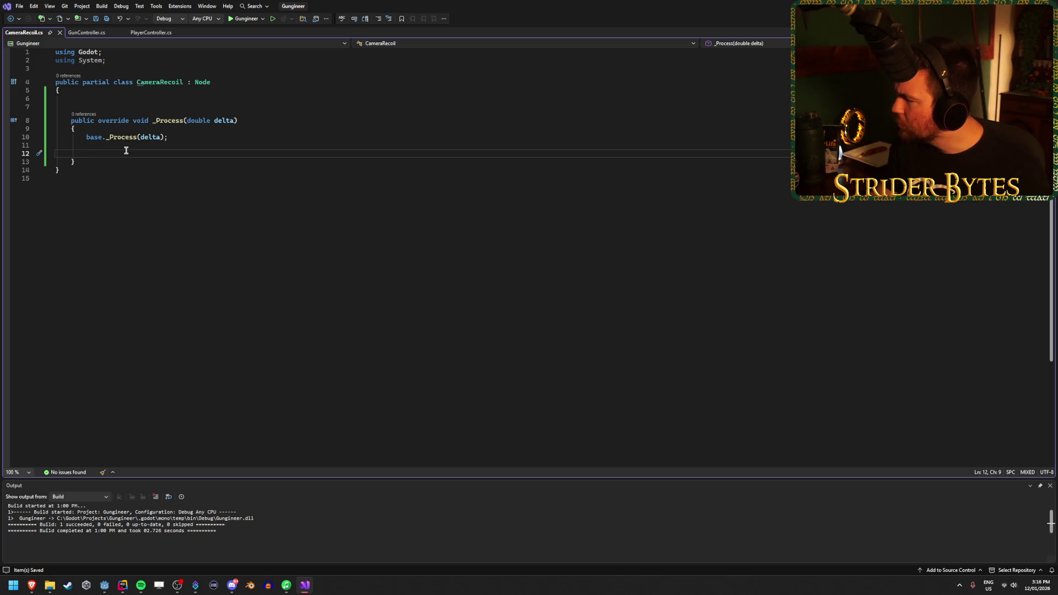
left_click(99, 98)
type("private Vector3 currentRotation, targetRotation;")
key("ctrl+minus")
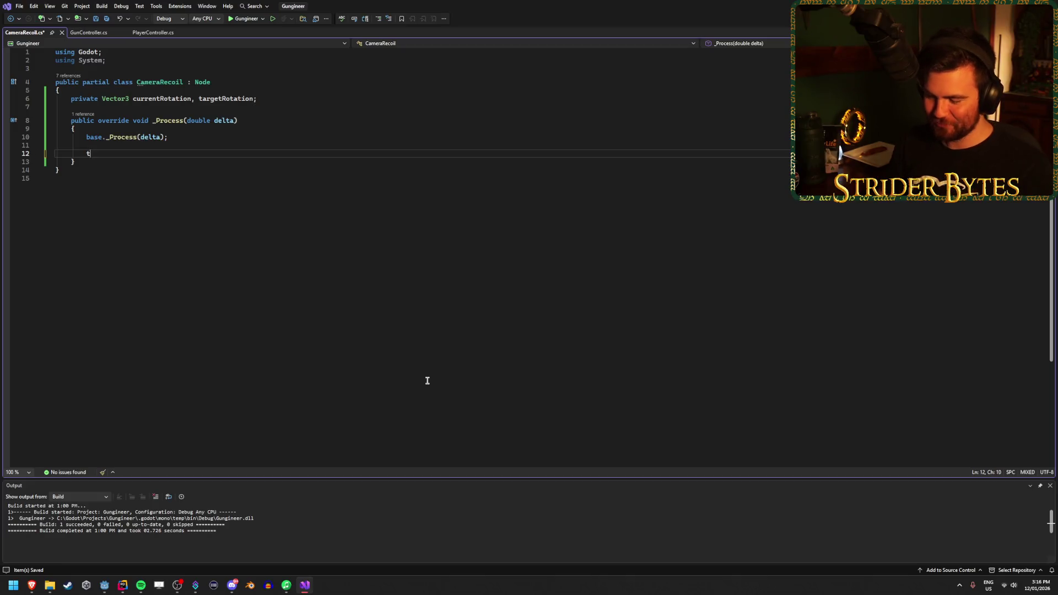
type("targetRotation = ")
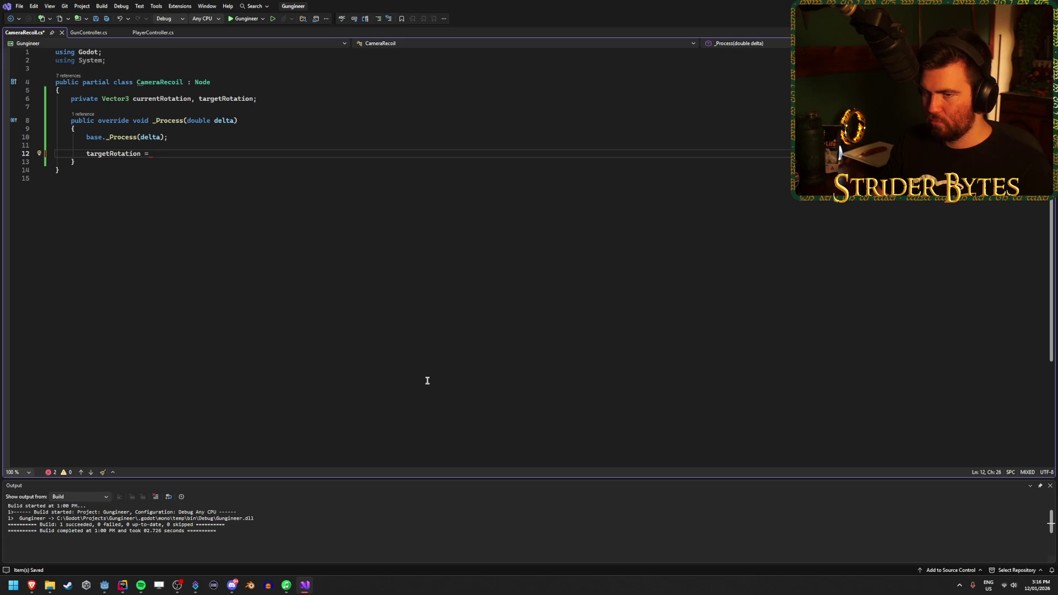
type("Vector3.Lerp")
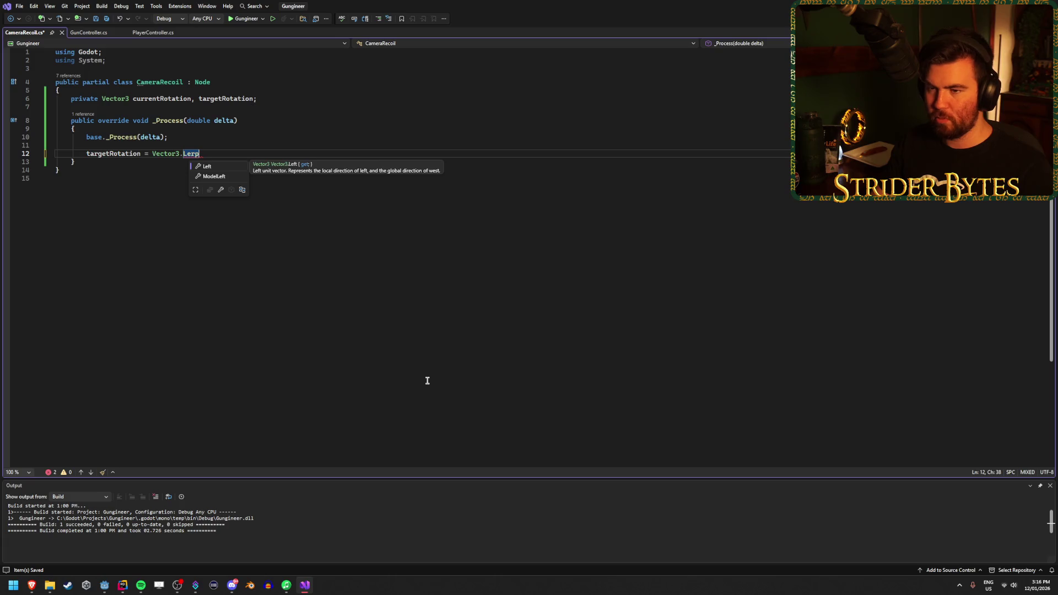
type("()")
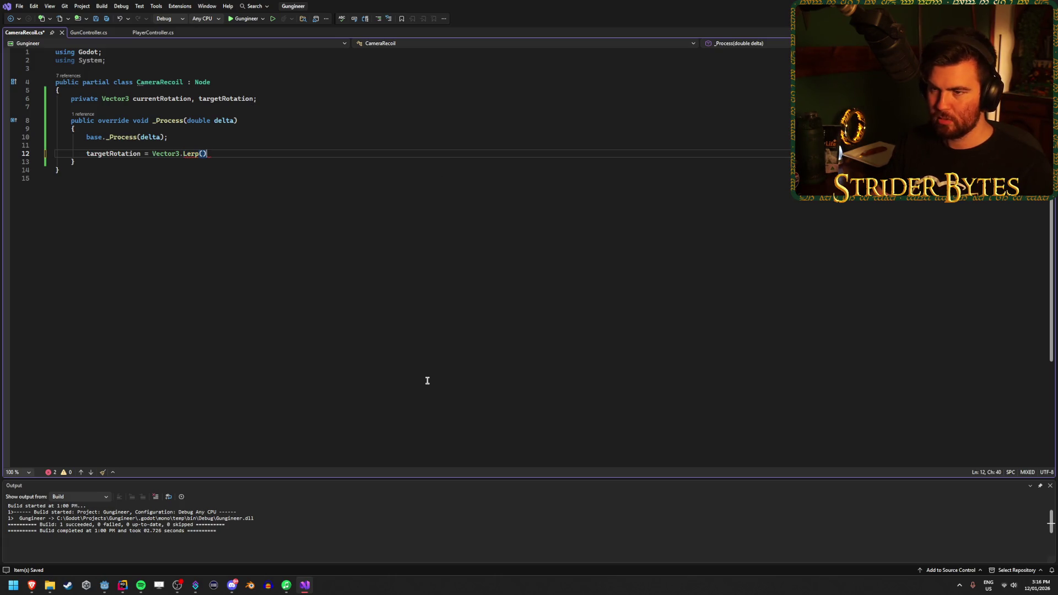
mouse_move(193, 158)
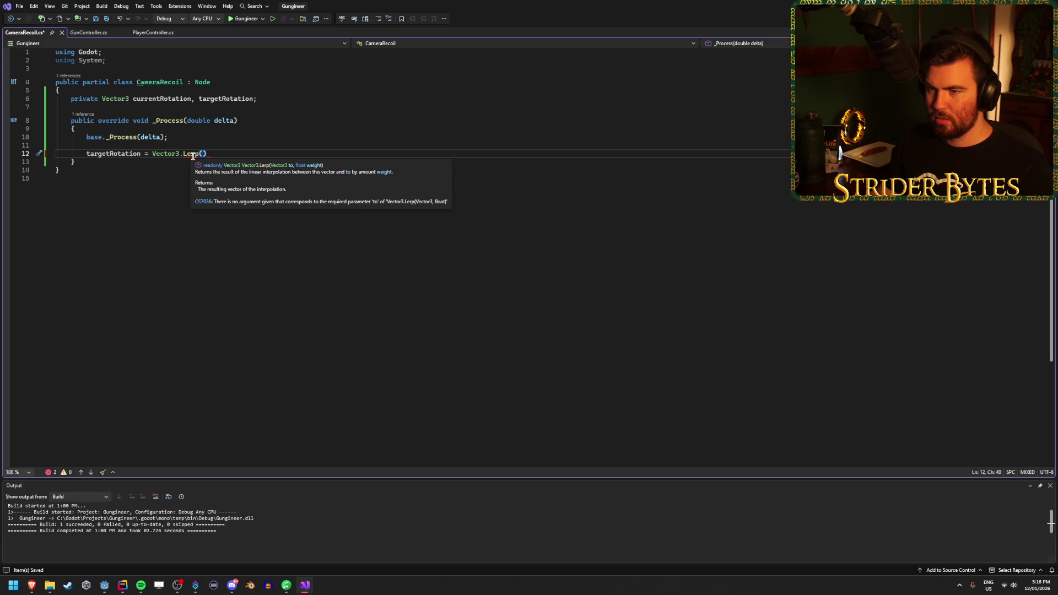
right_click(193, 157)
left_click(214, 162)
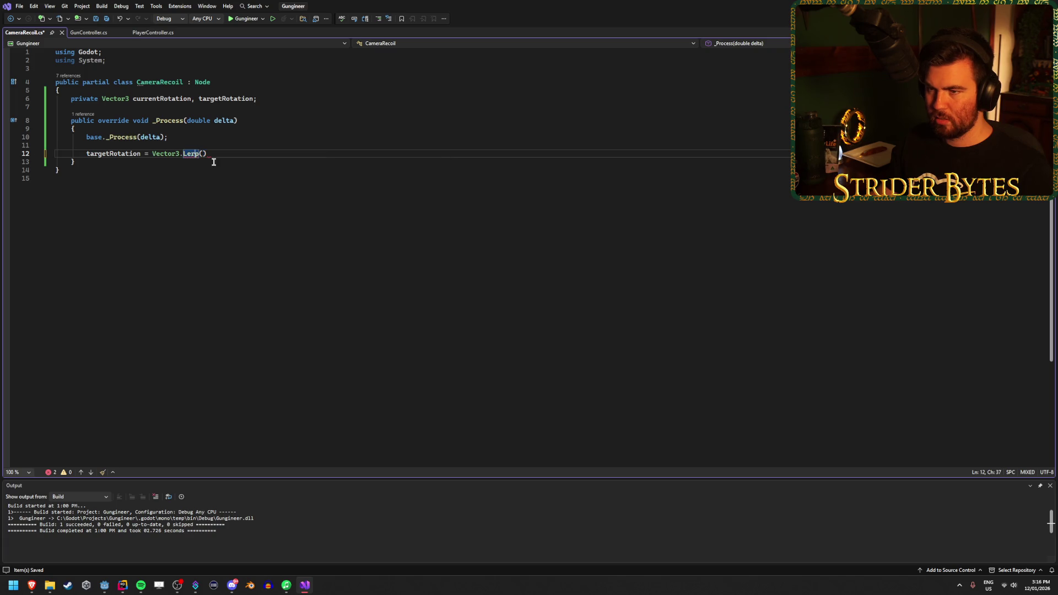
mouse_move(193, 156)
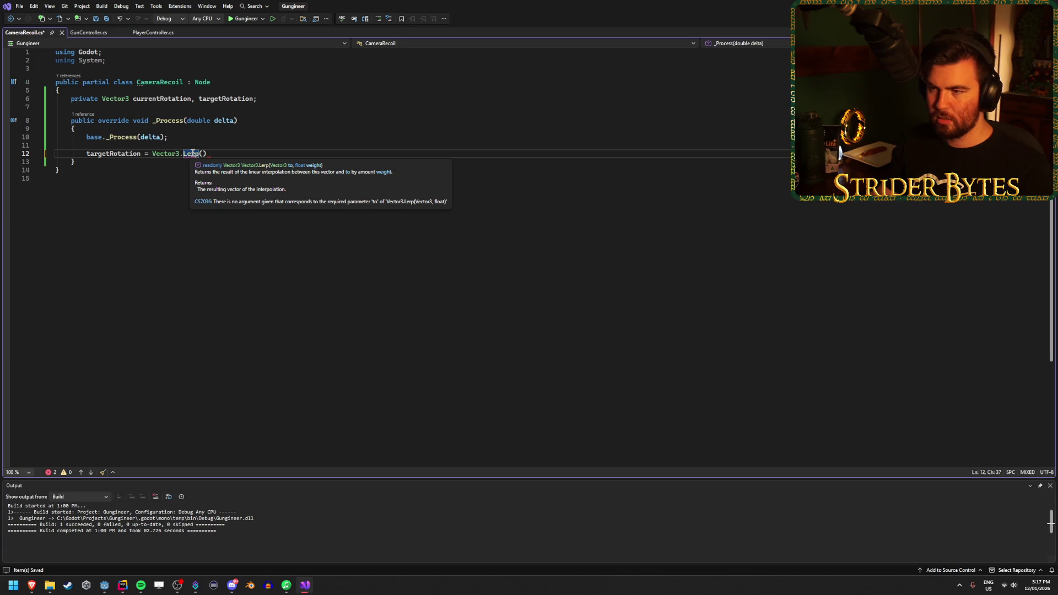
left_click(240, 154)
type(";")
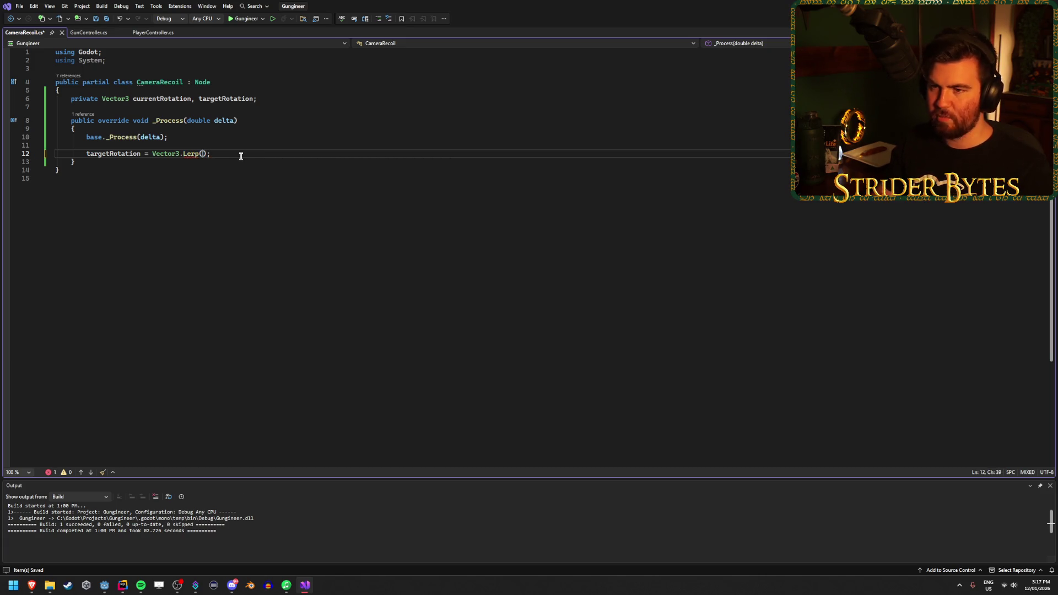
key("Right")
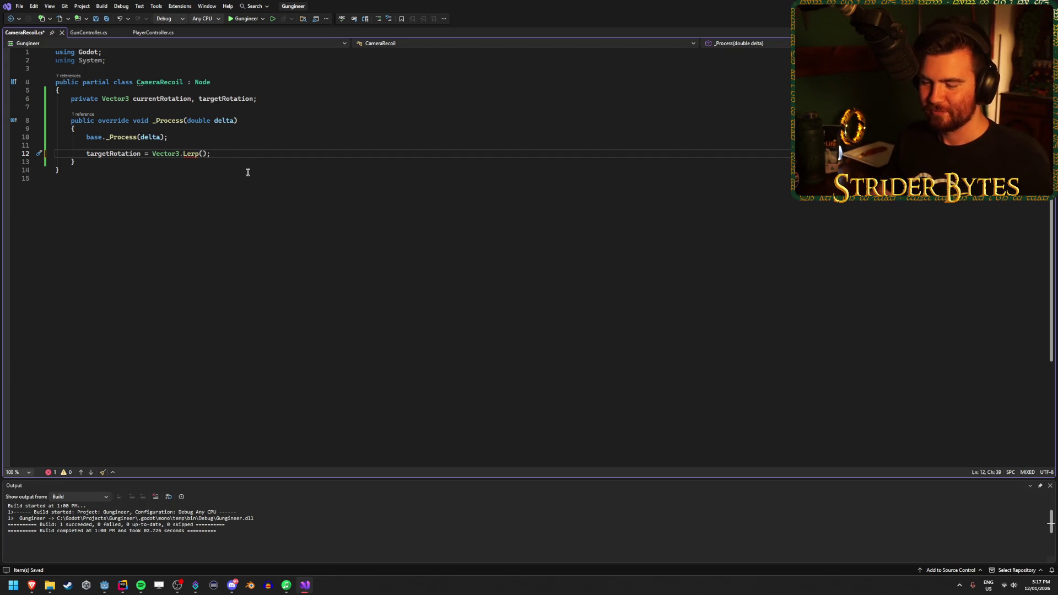
Make line 12 lerp targetRotation toward Vector3.Zero by delta, save, and drop the extra targetRotation argument
left_click(210, 153)
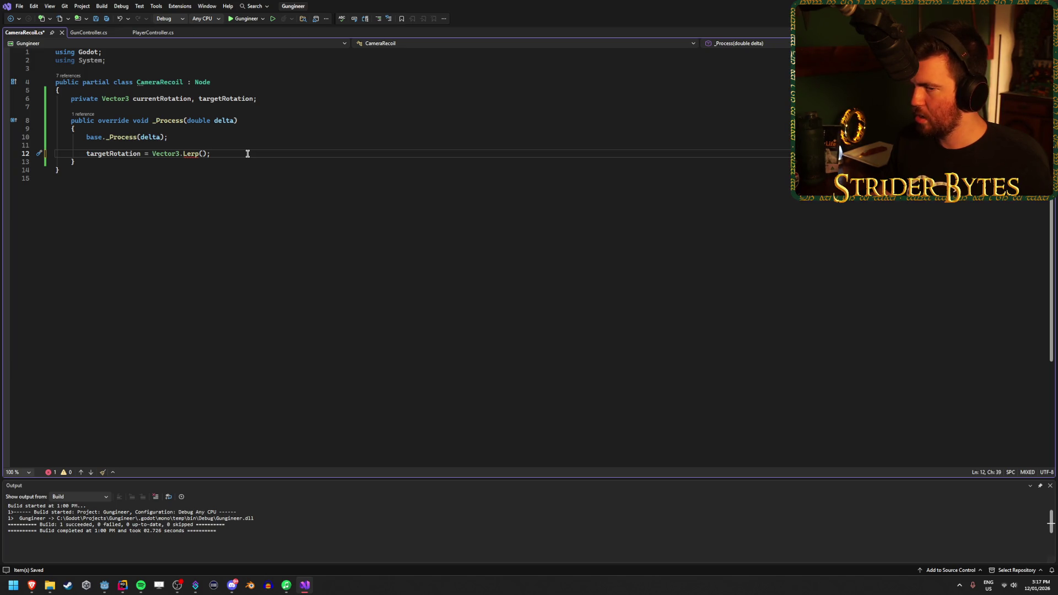
type("targetRotation")
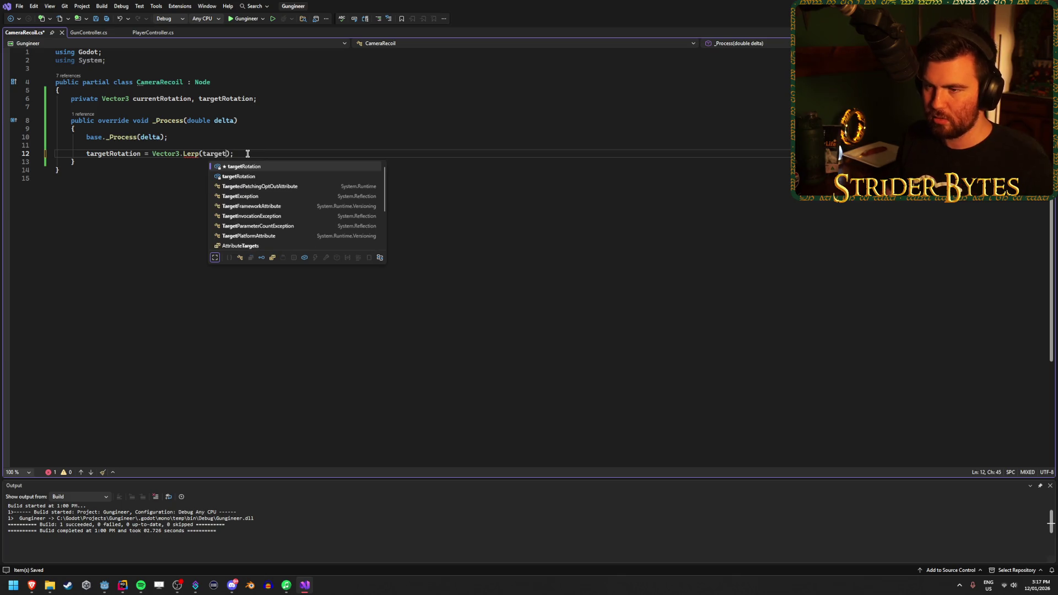
type(", ")
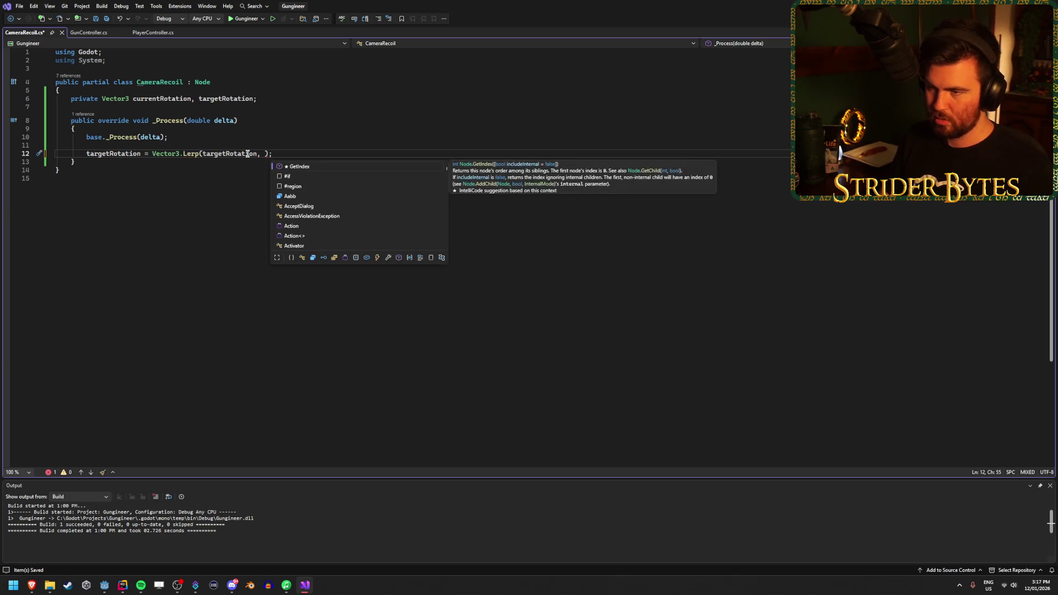
type("Vec")
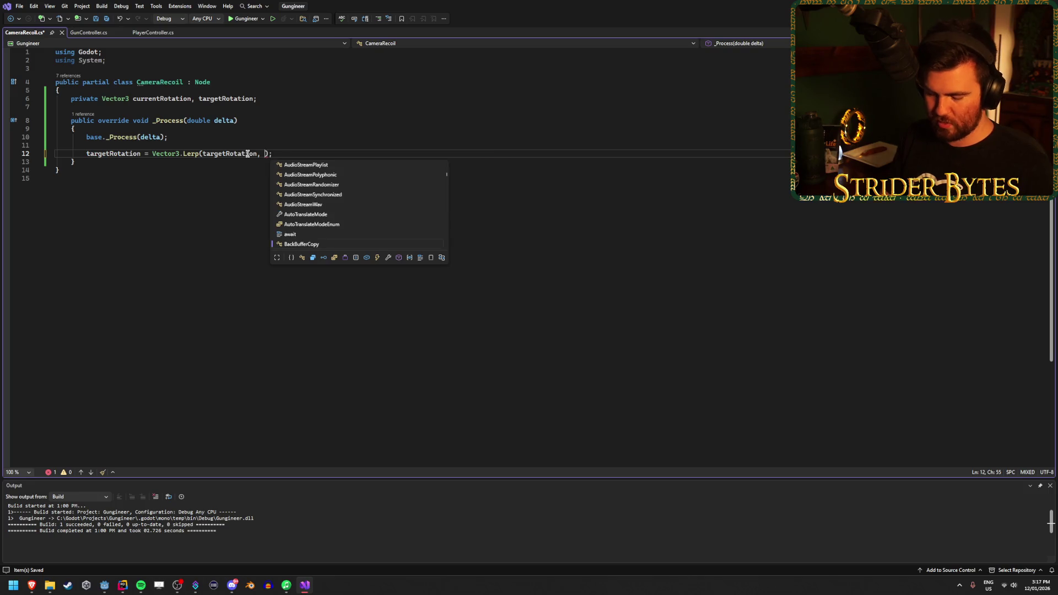
type("tor3.Zero")
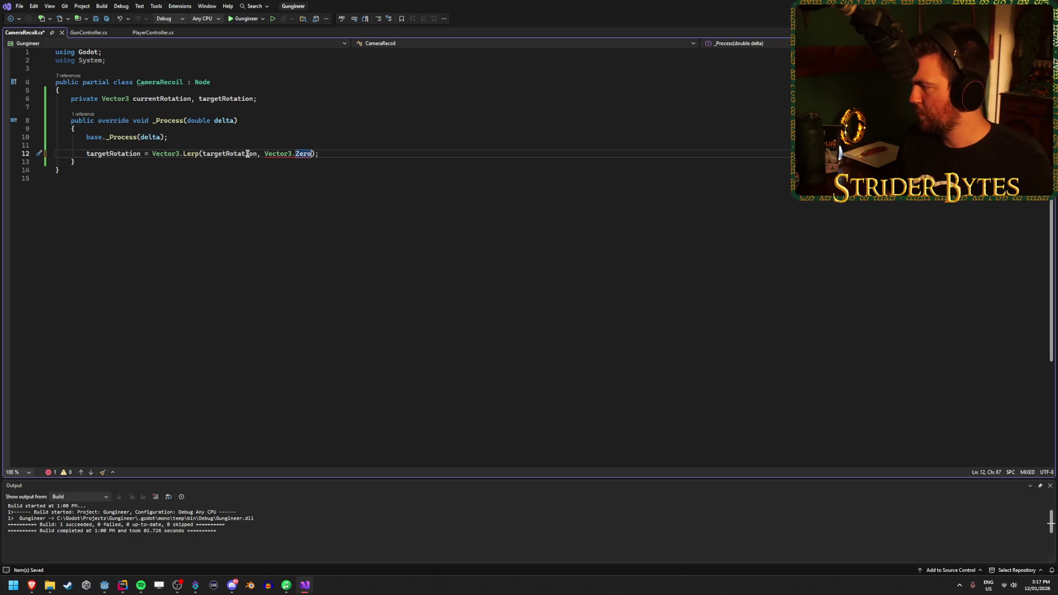
type(",")
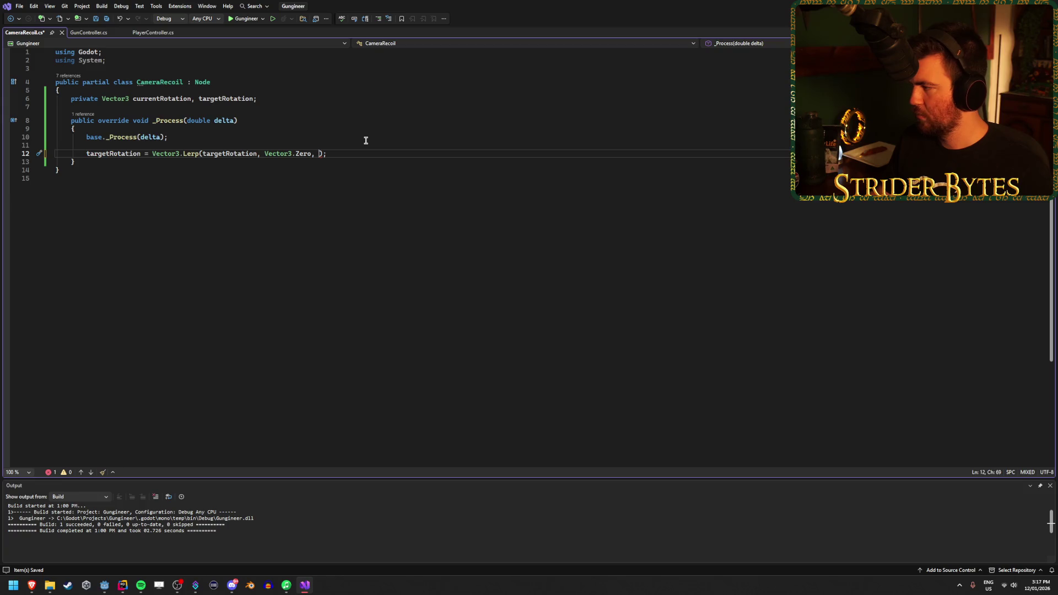
left_click(268, 99)
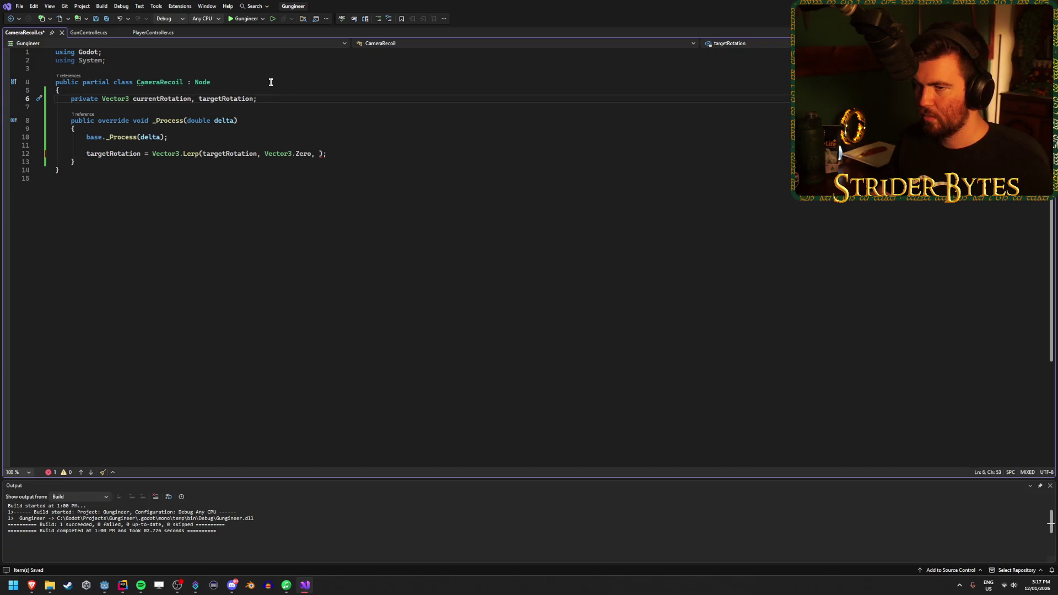
key("Up")
key("Down")
left_click(323, 154)
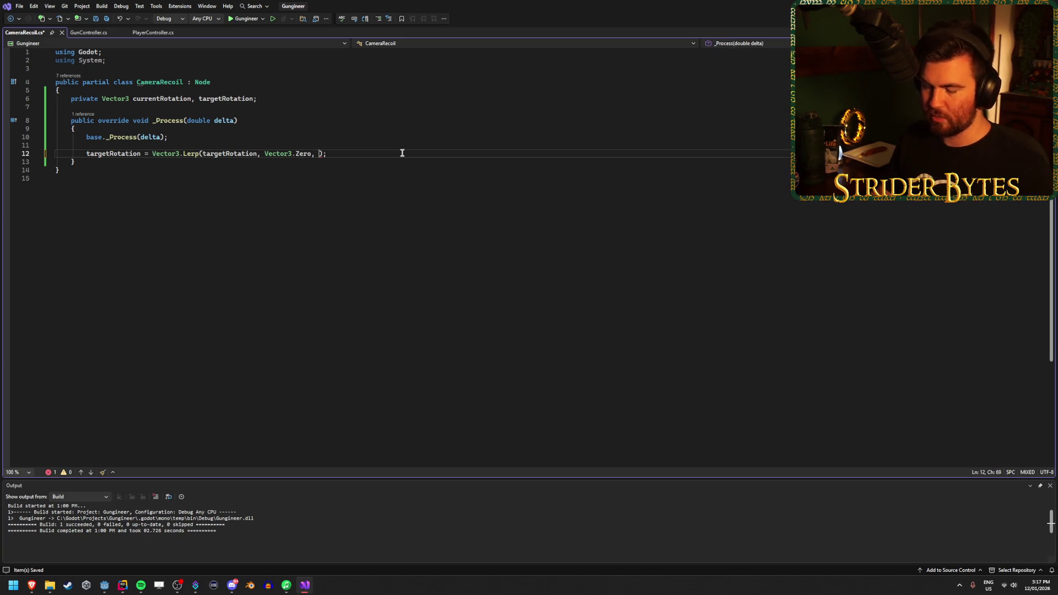
type("delta);")
key("ctrl+s")
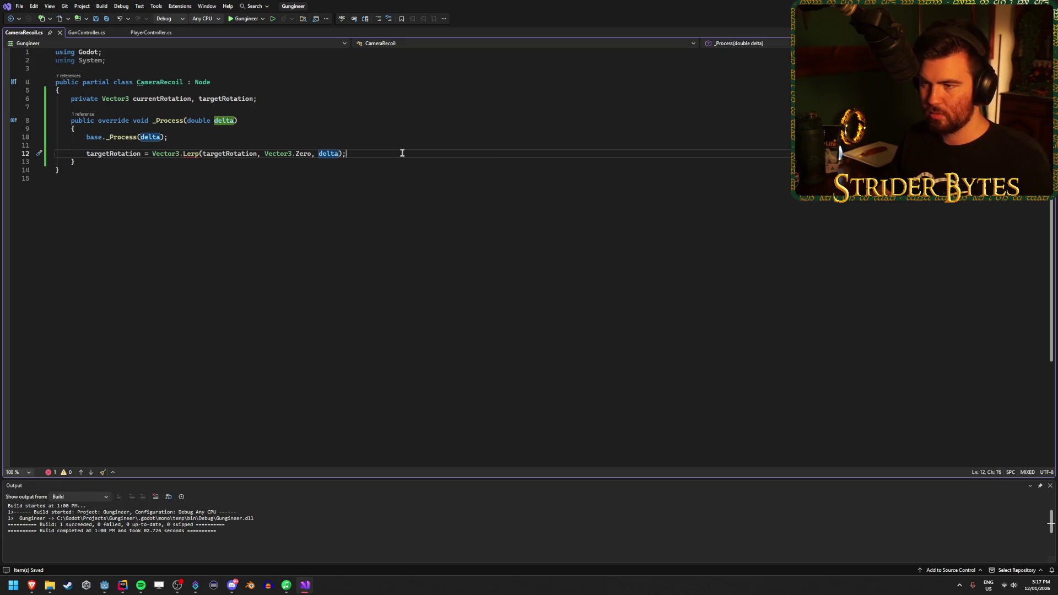
key("End")
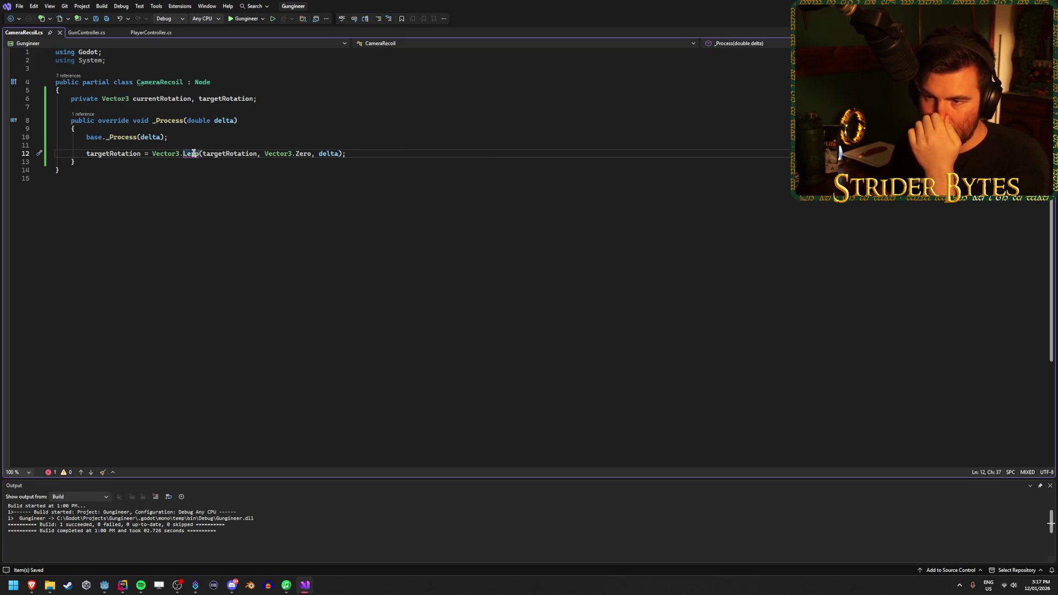
mouse_move(192, 154)
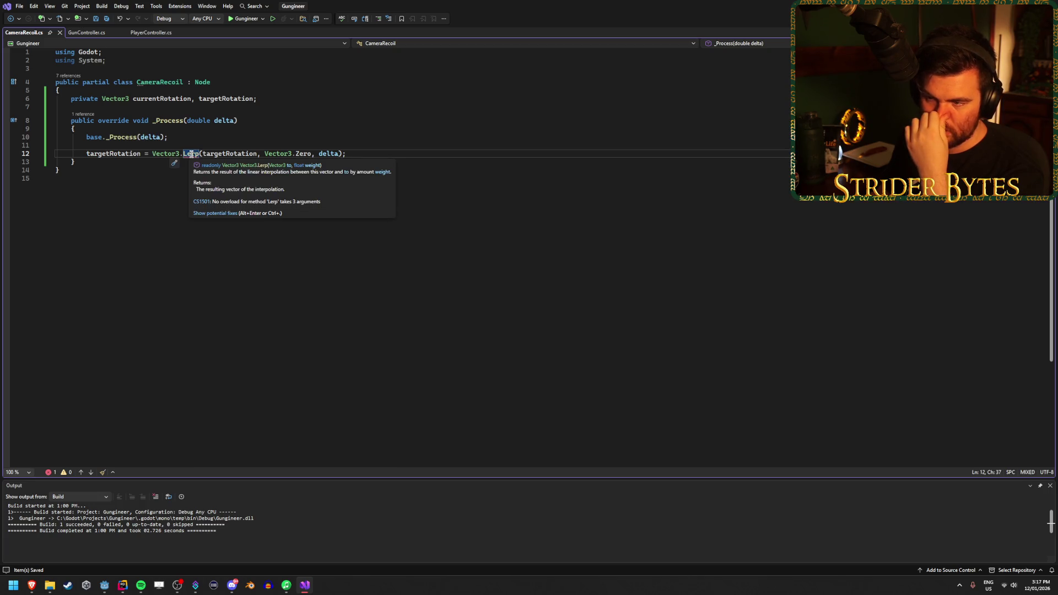
left_click_drag(264, 153, 204, 156)
key("Delete")
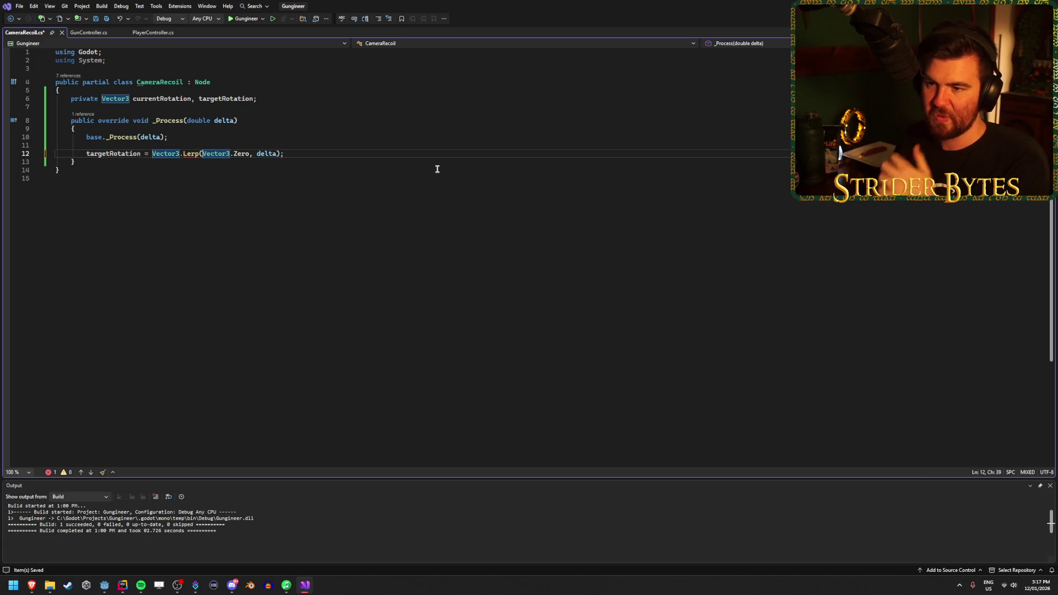
Add line 13: currentRotation = Vector3.Lerp(targetRotation, delta), and save
left_click(331, 154)
key("Return")
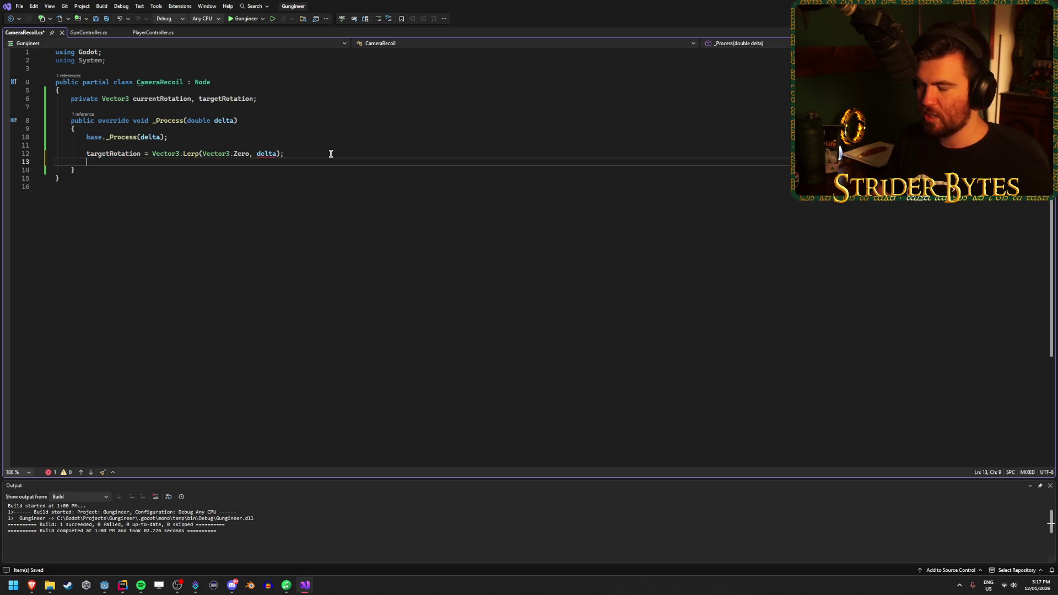
type("current")
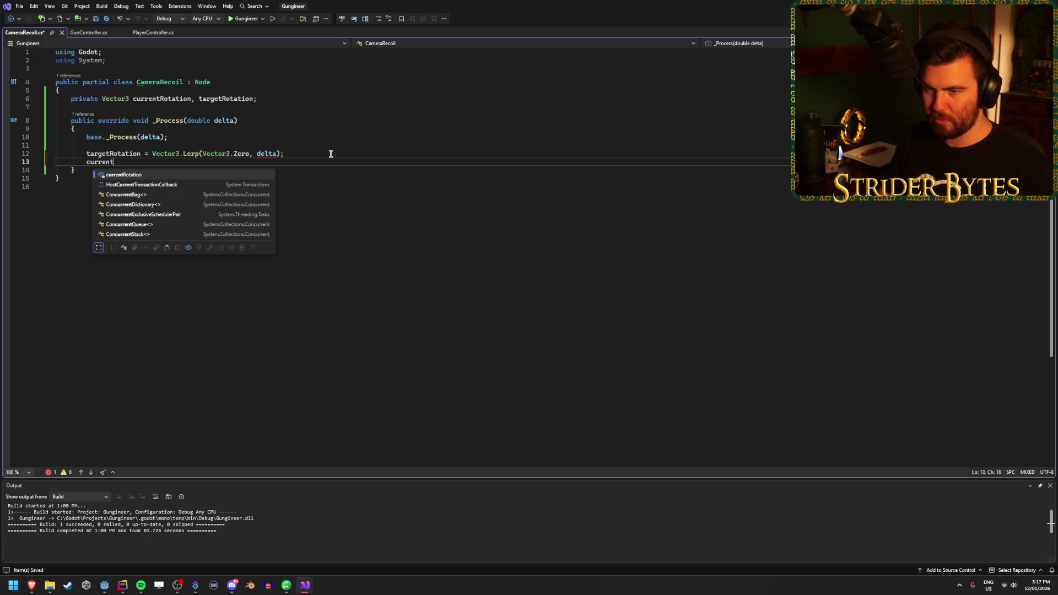
type("Rotation = Vect")
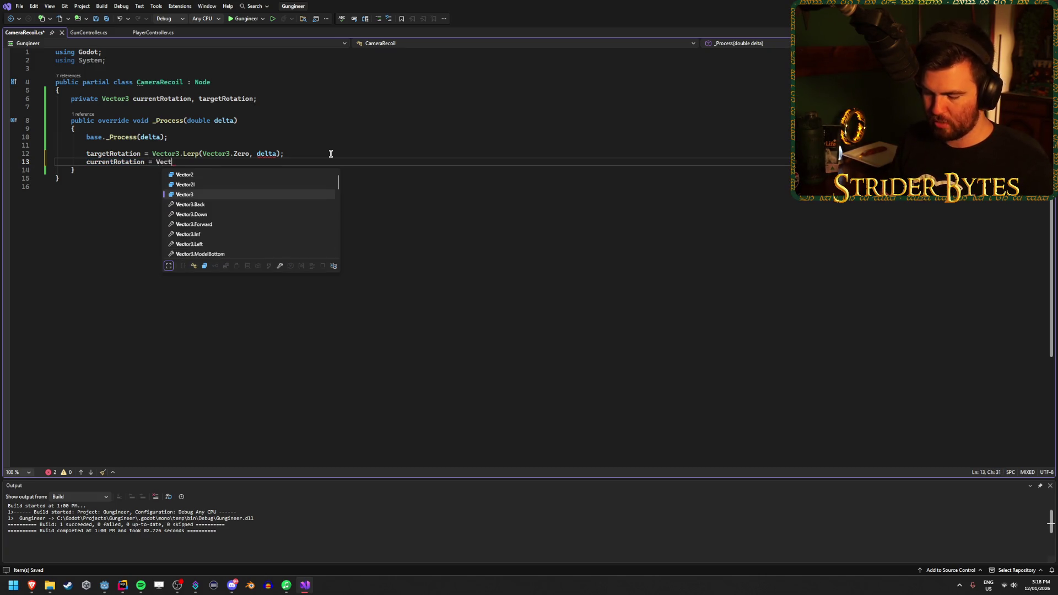
type("or3.Lerp")
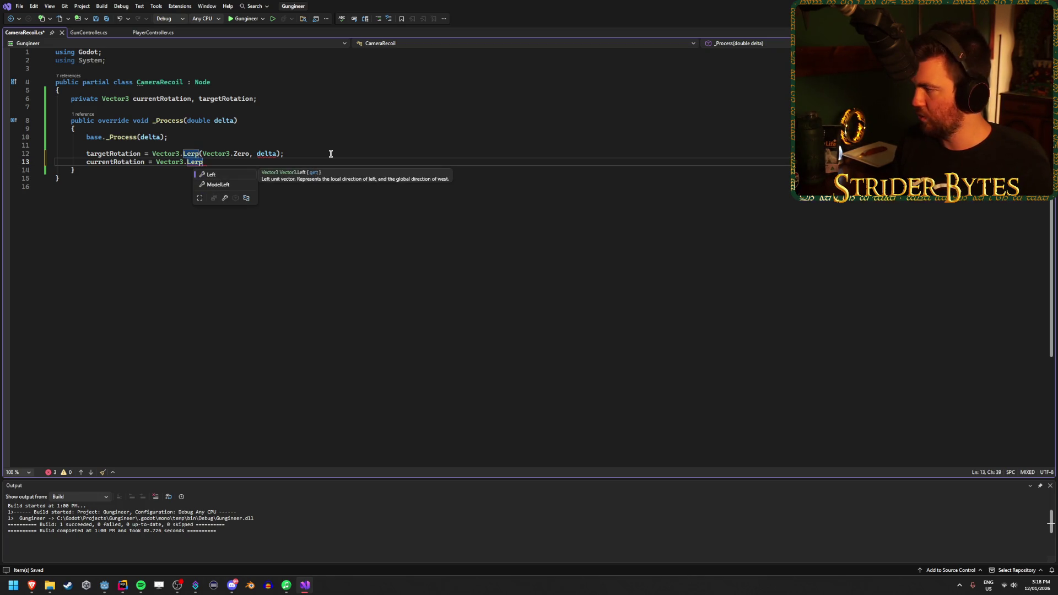
type("(target")
key("Tab")
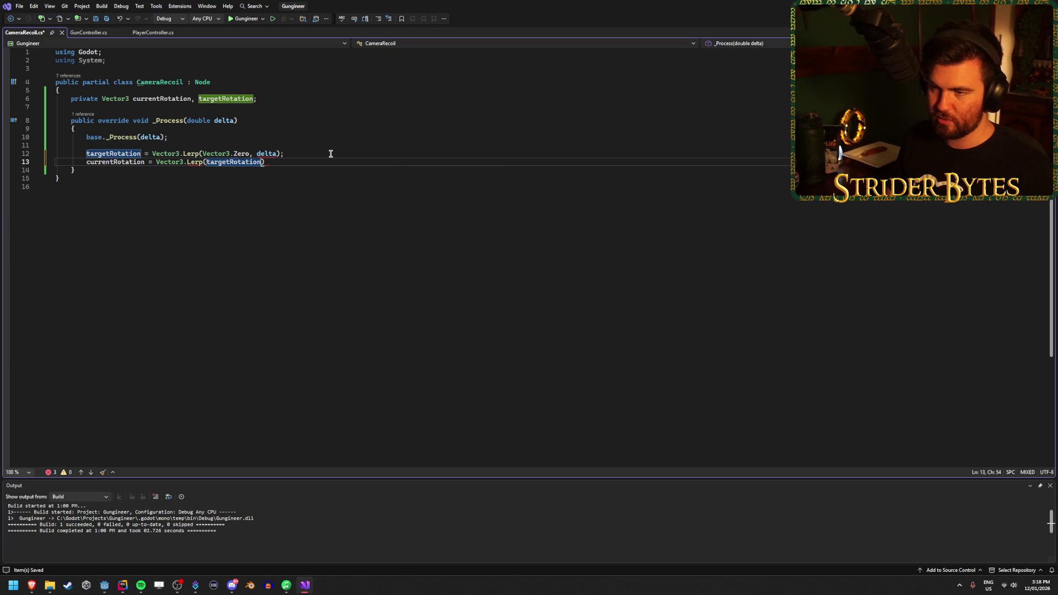
type(", delta)")
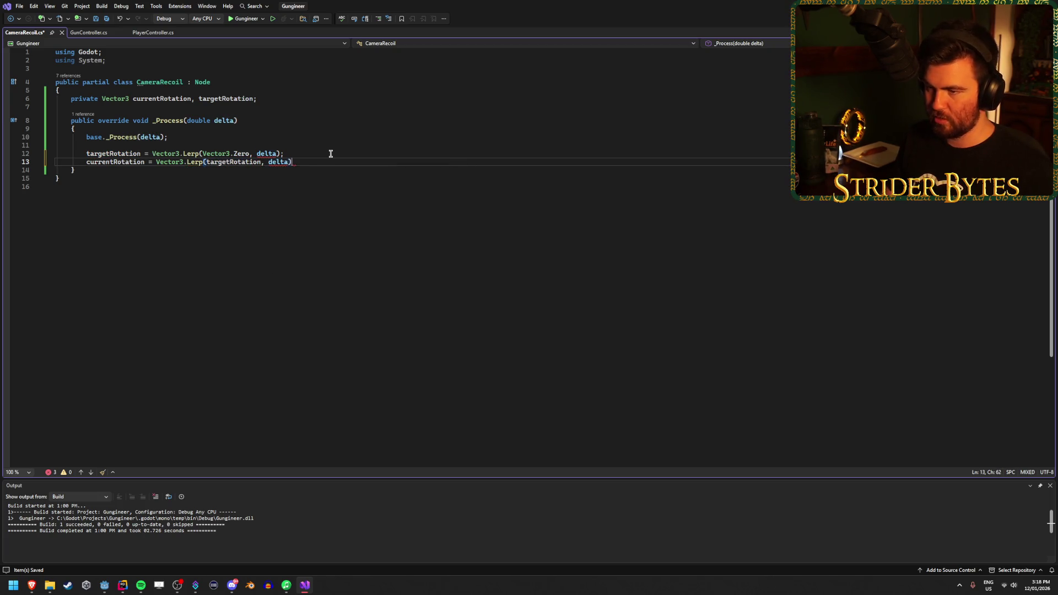
key("ctrl+s")
mouse_move(283, 163)
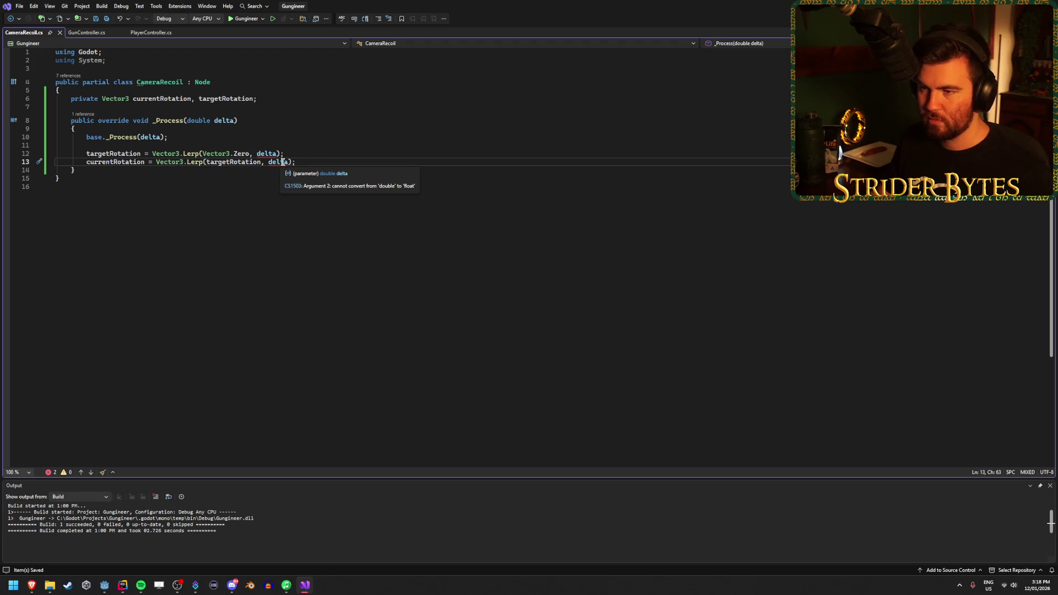
left_click(271, 98)
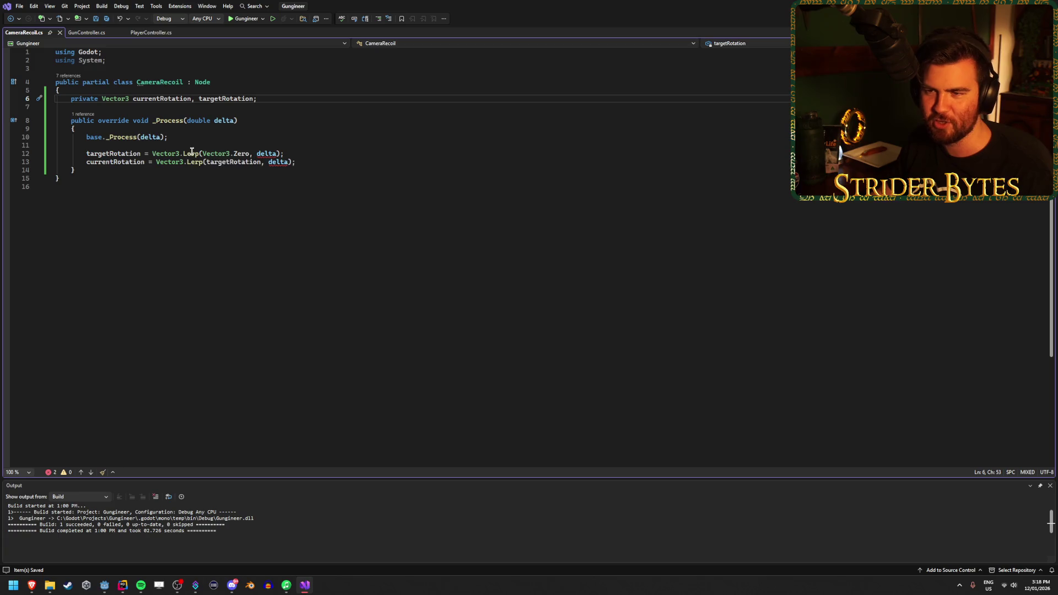
mouse_move(191, 153)
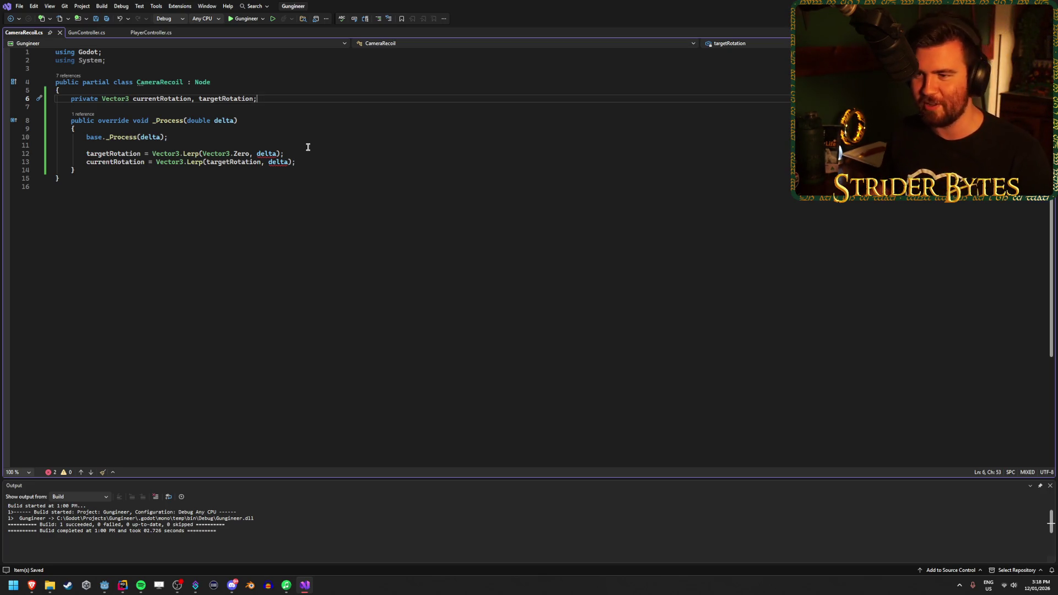
left_click(298, 155)
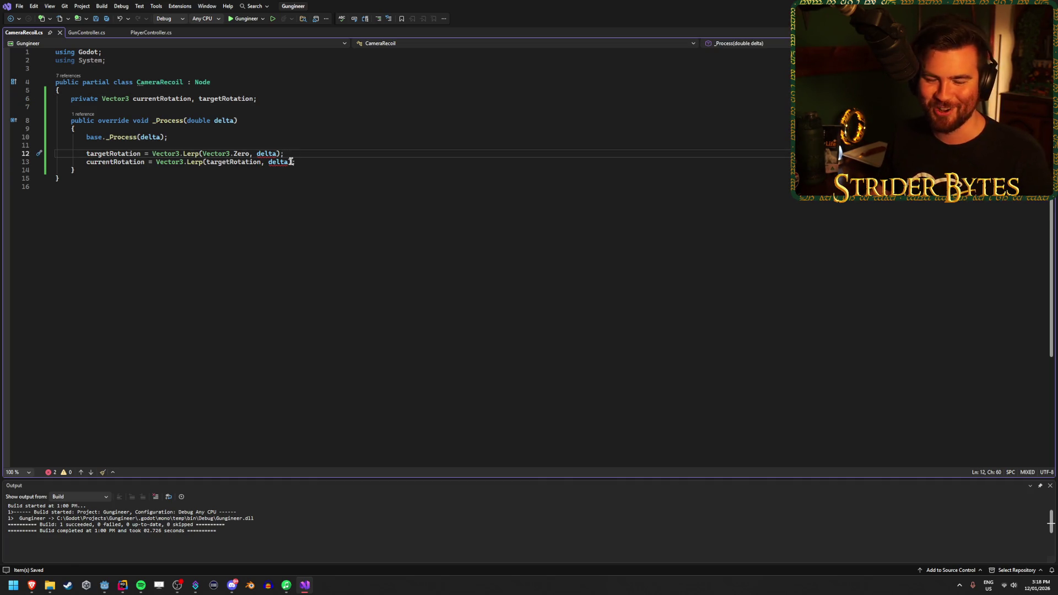
Add an [Export] public float returnAmount field at the top of the class
left_click(242, 114)
left_click(269, 99)
left_click(279, 91)
key("Return")
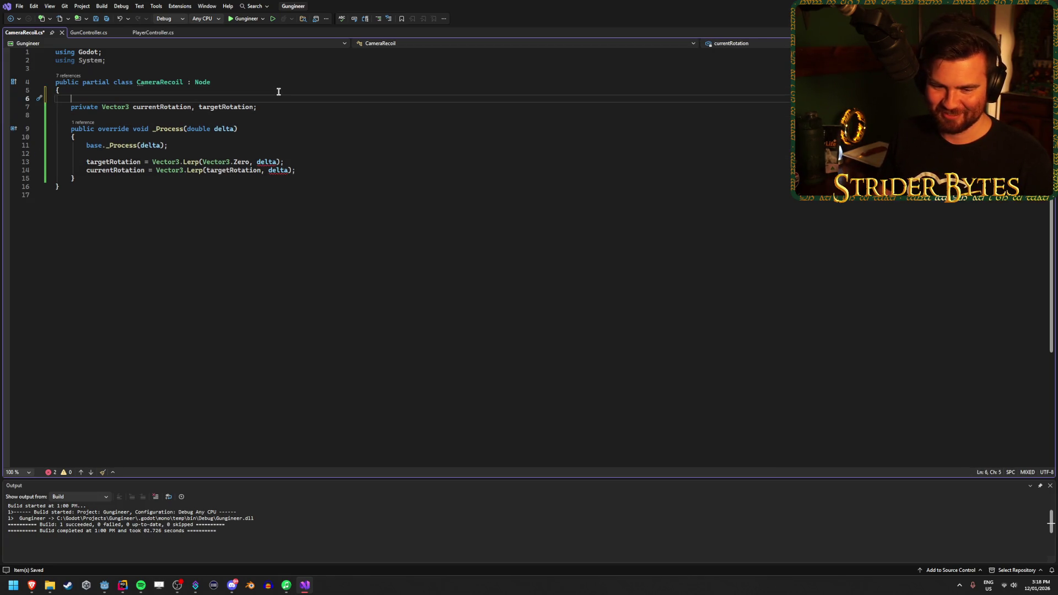
type("[Export] ")
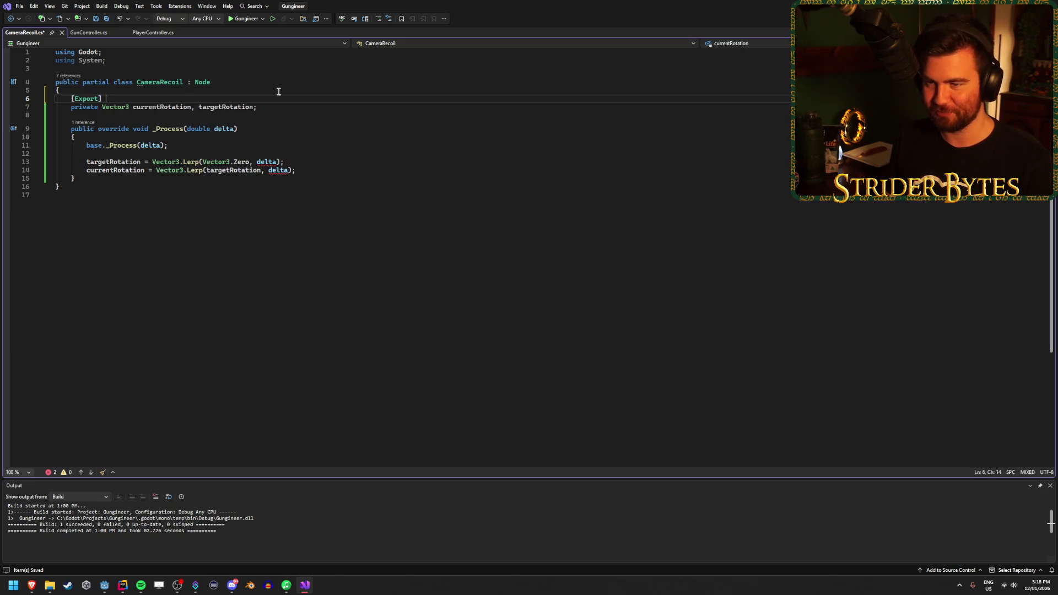
type("public")
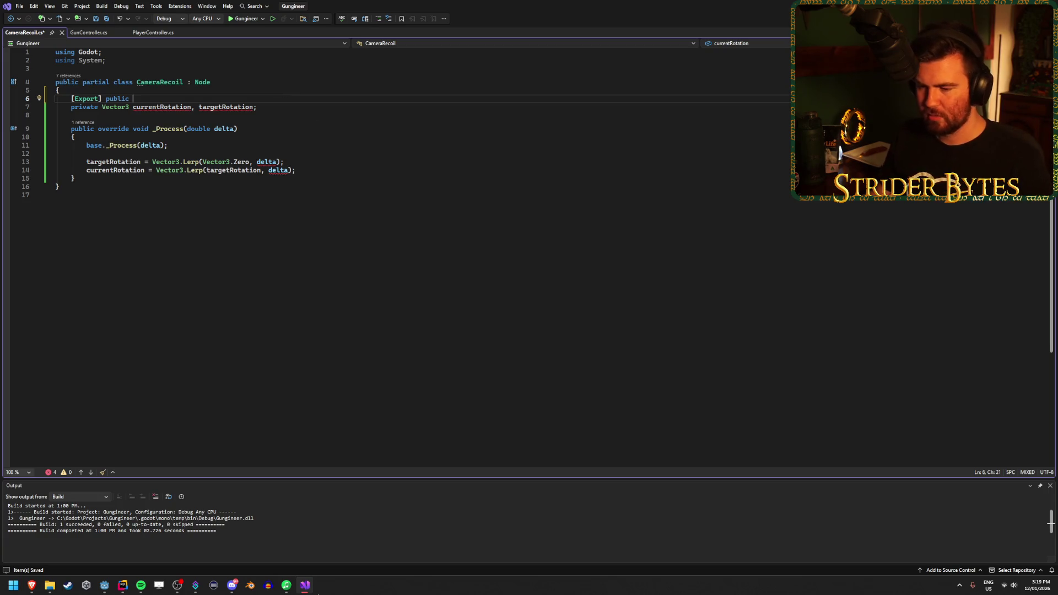
left_click(124, 587)
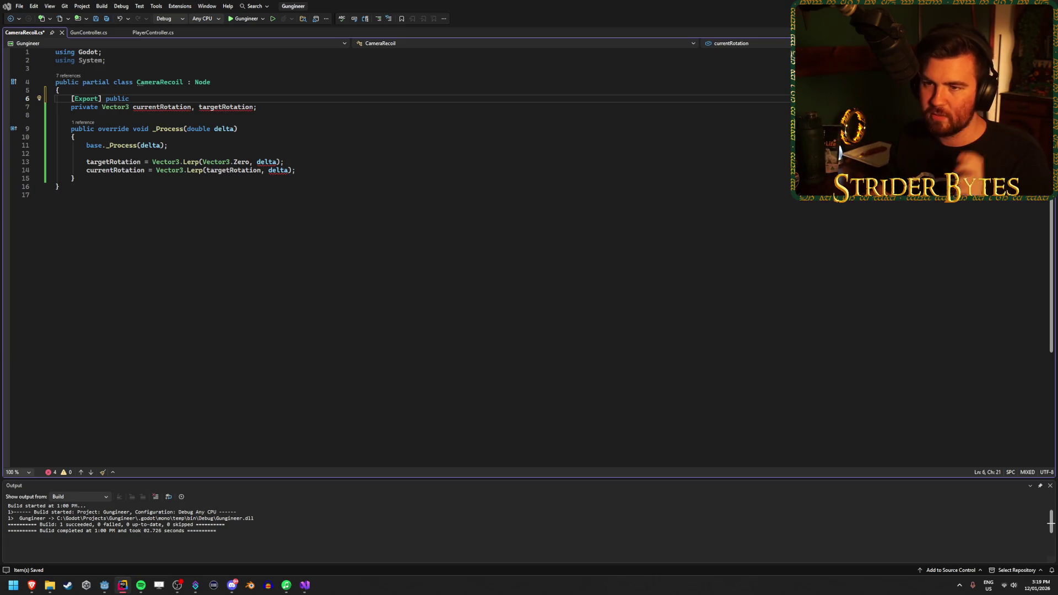
left_click(369, 96)
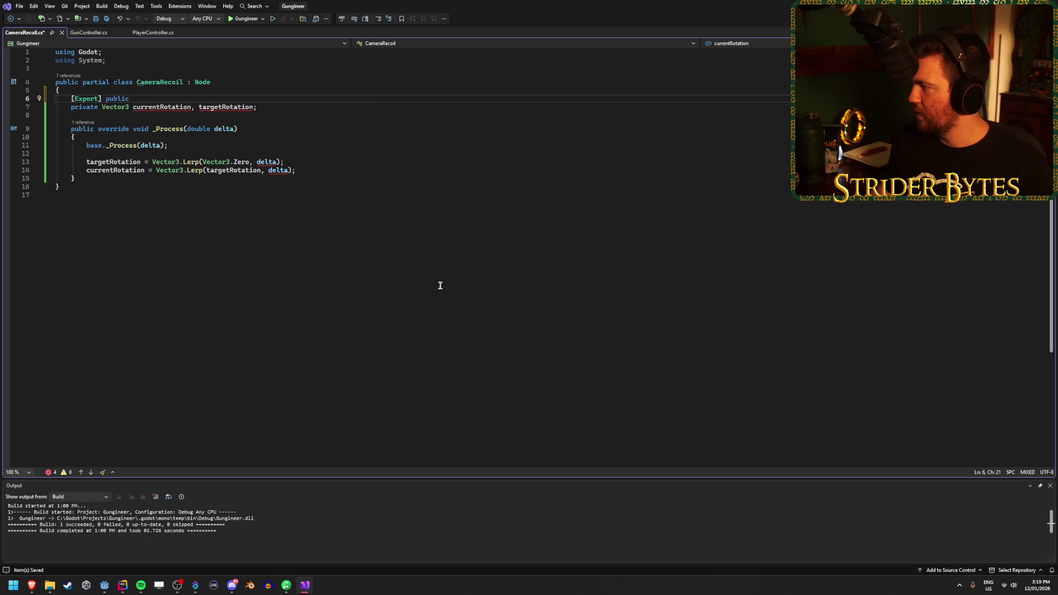
type("float ")
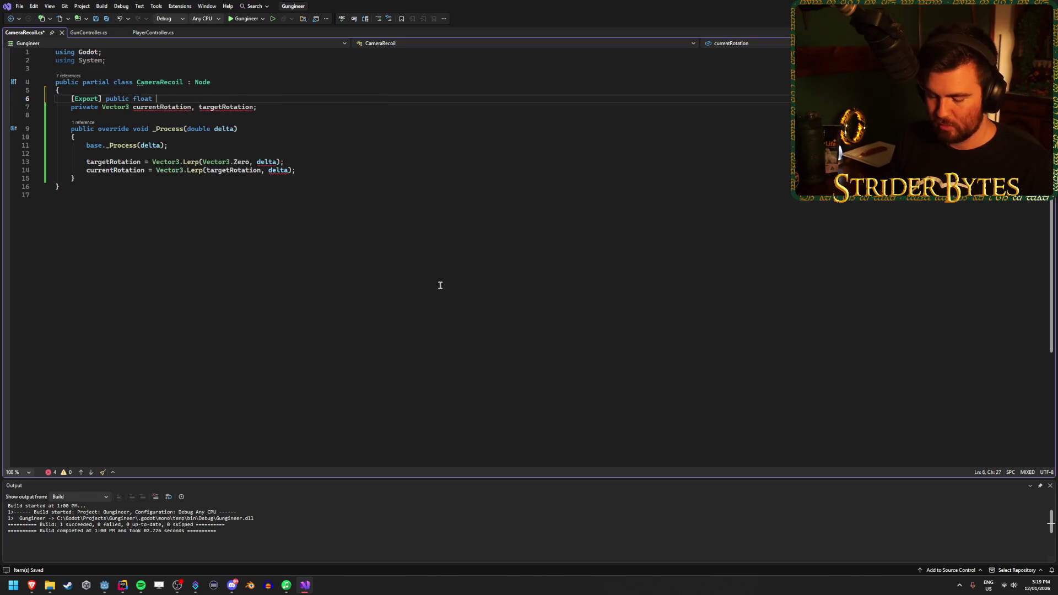
type("returnAmoun")
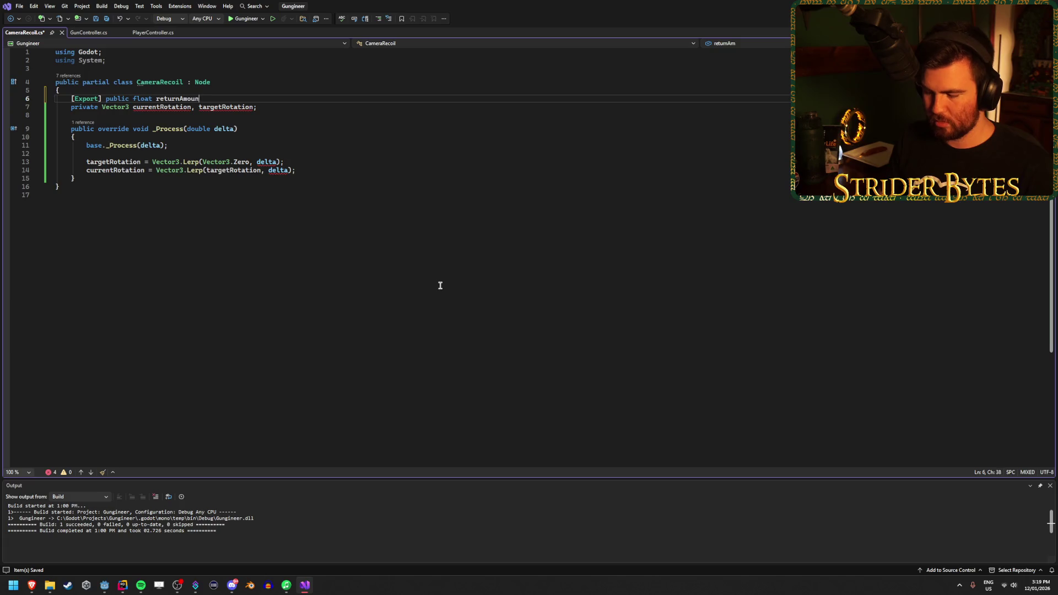
type("t;")
key("Return")
Add an [Export] public float snappiness field below it and save
type("[")
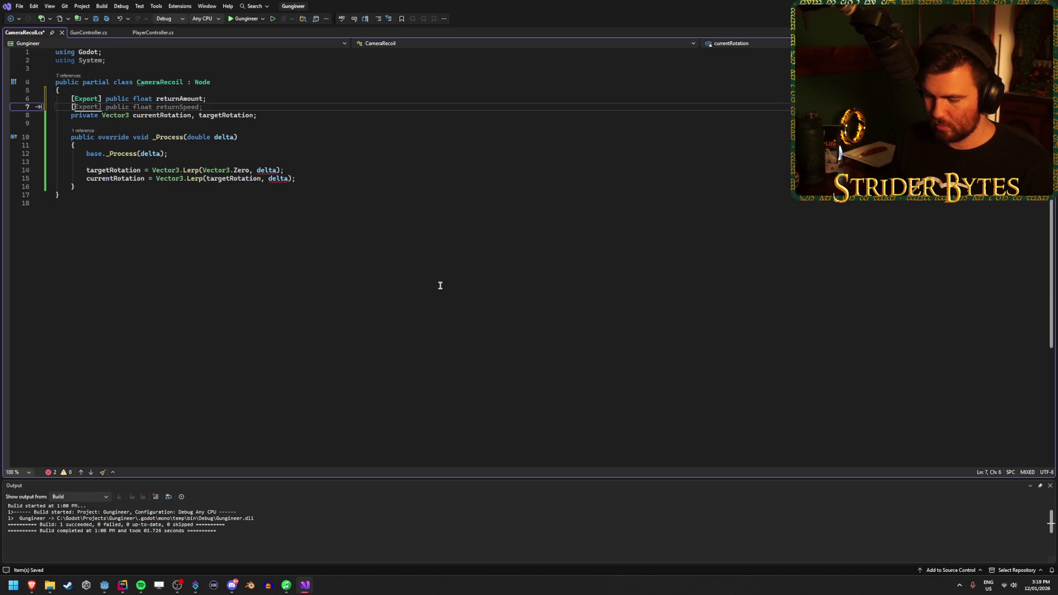
type("Expor")
key("Escape")
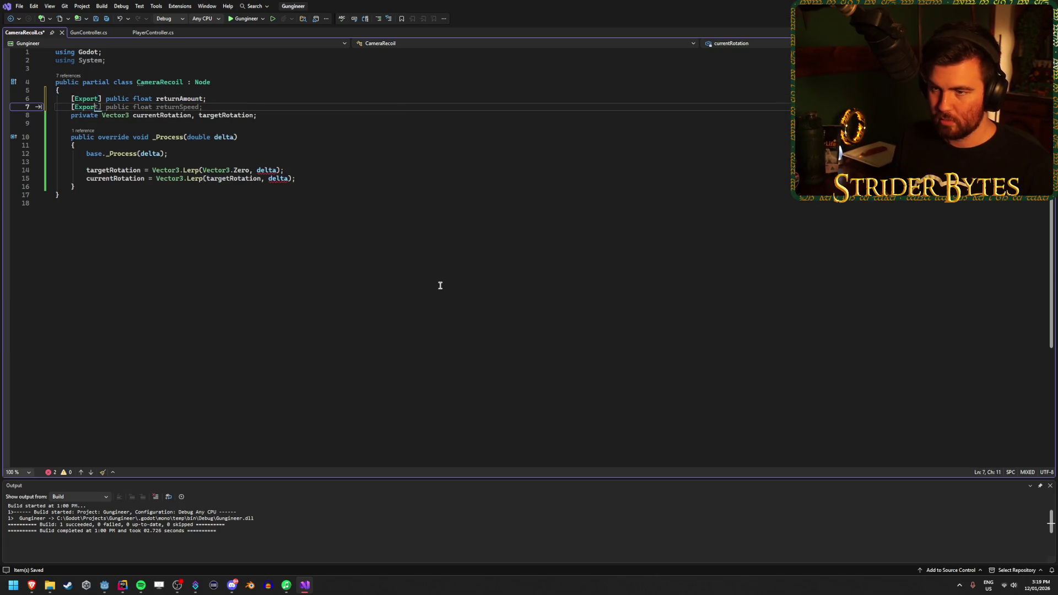
type("rt] public float sn")
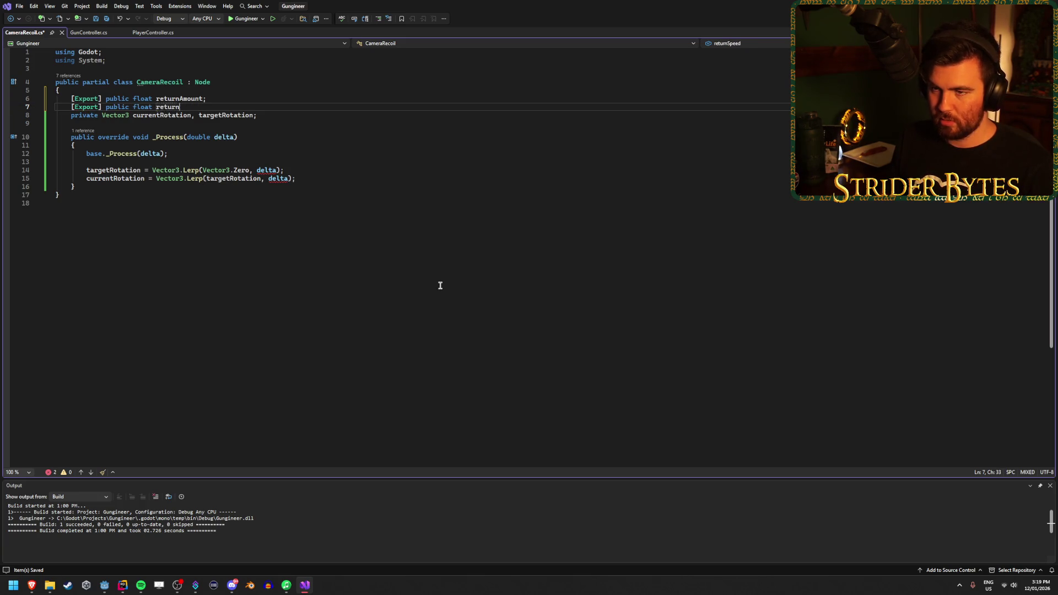
type("appiness;")
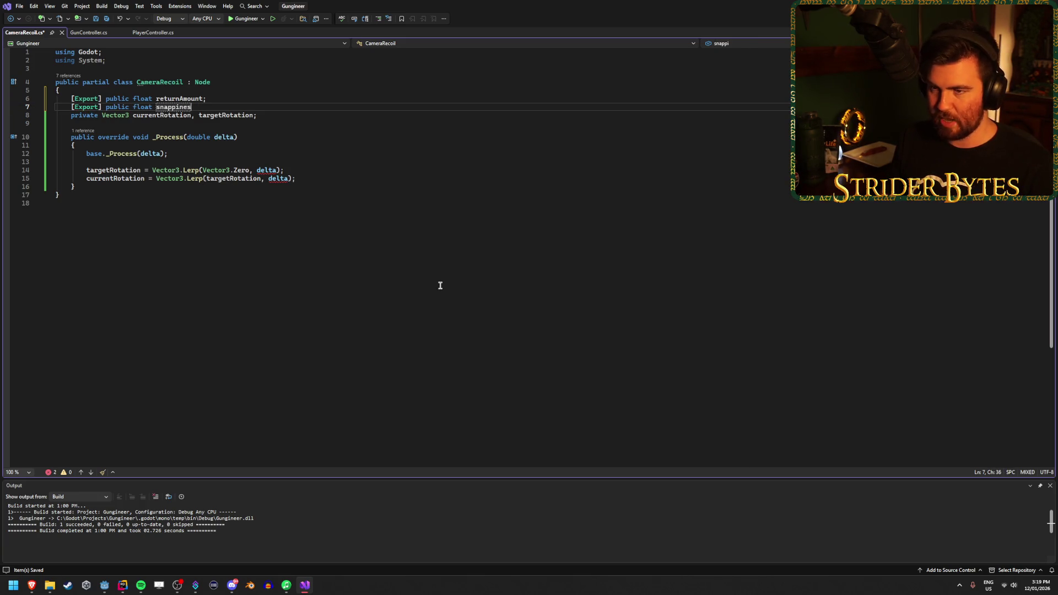
key("ctrl+s")
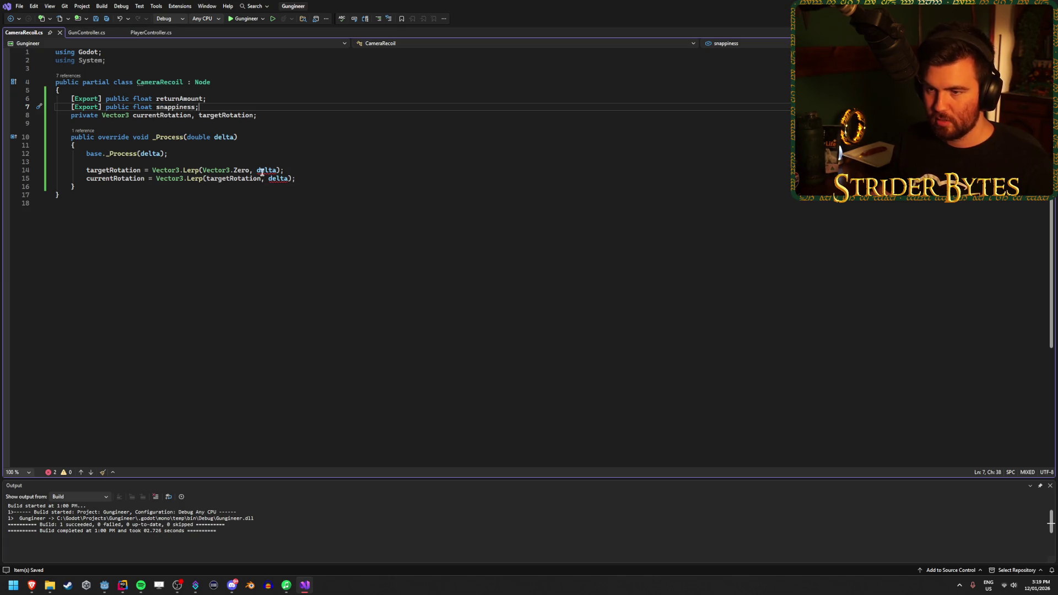
left_click(258, 169)
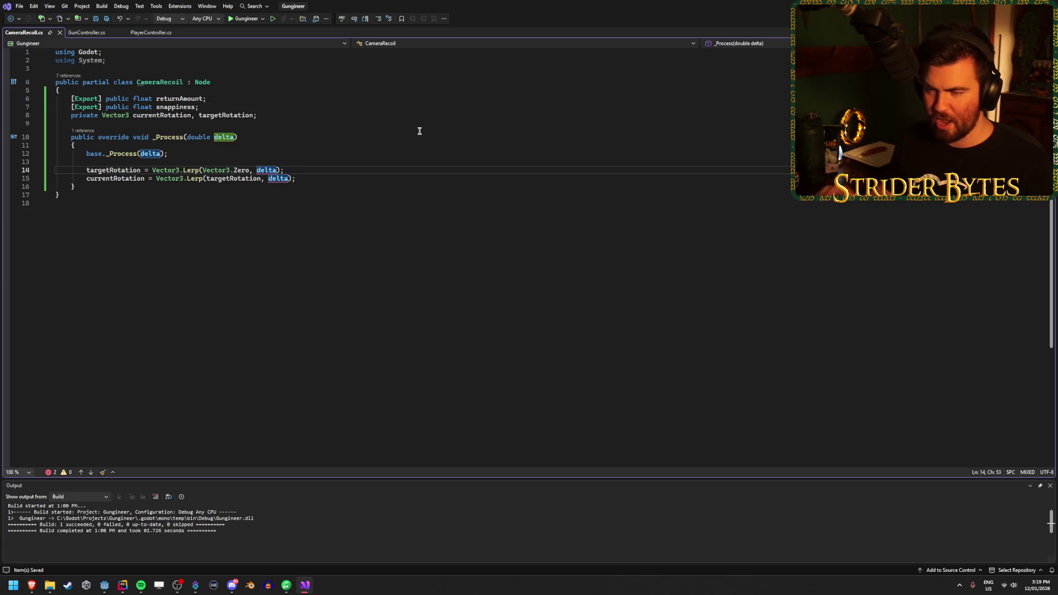
Weight the first Lerp by returnAmount * delta, reverting a trial float type on the delta parameter
type("returnAmount *")
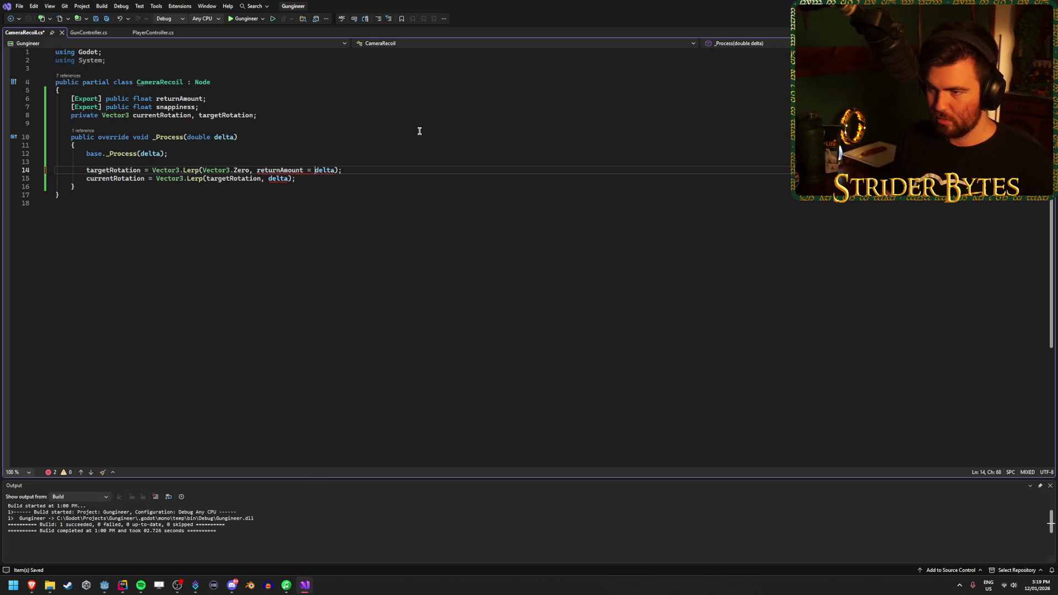
key("BackSpace")
key("BackSpace")
type("*")
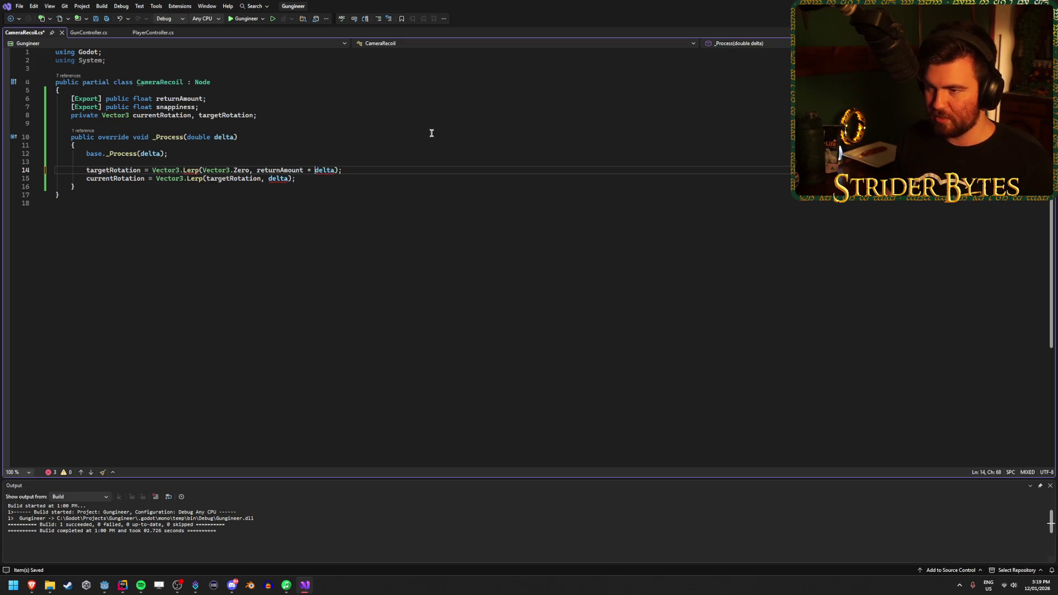
left_click(317, 186)
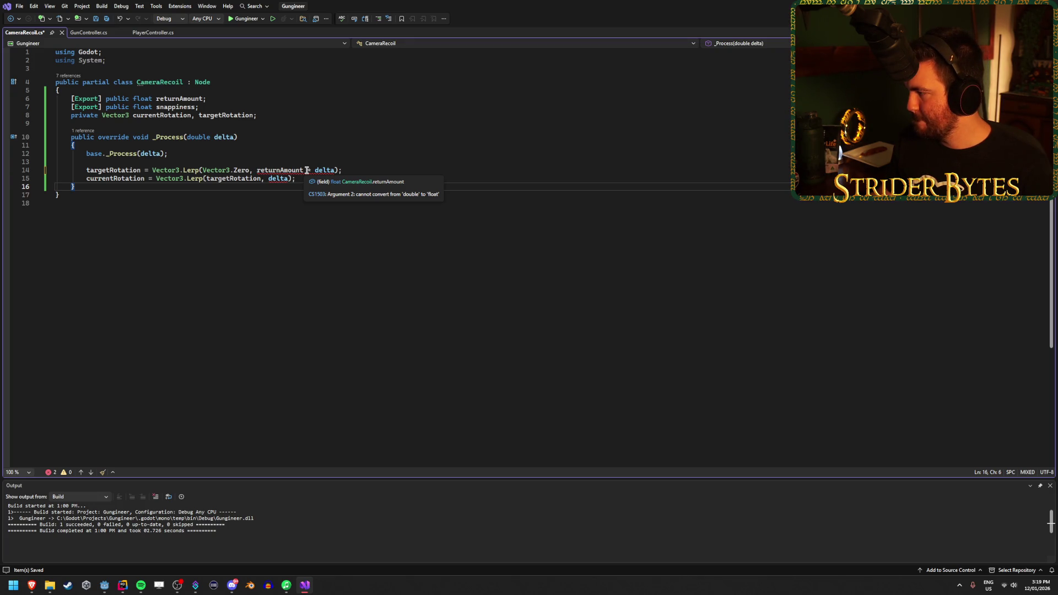
double_click(200, 137)
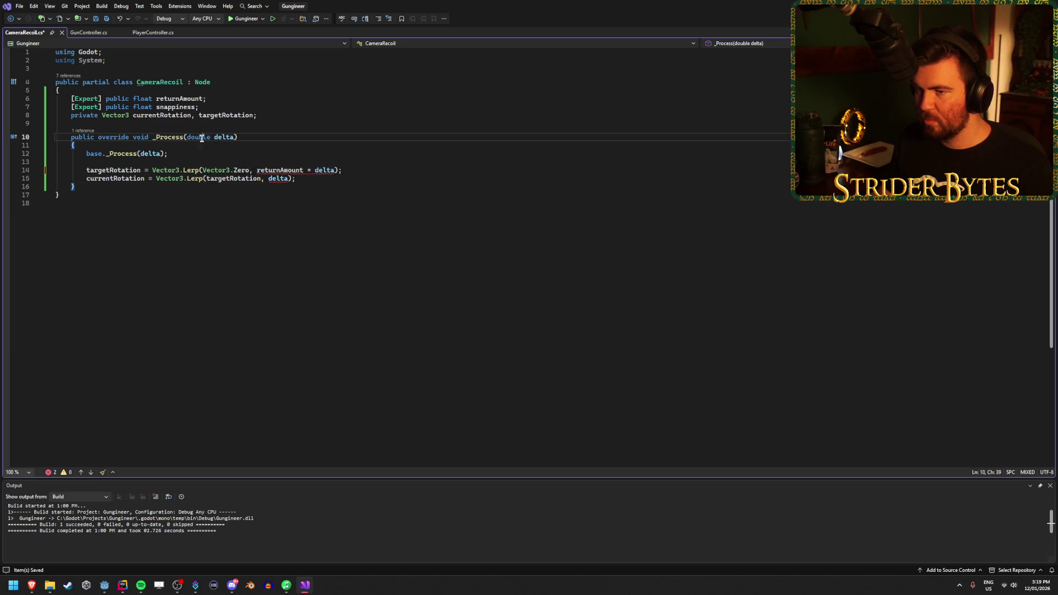
type("fl")
key("Tab")
key("ctrl+z")
key("ctrl+z")
key("ctrl+s")
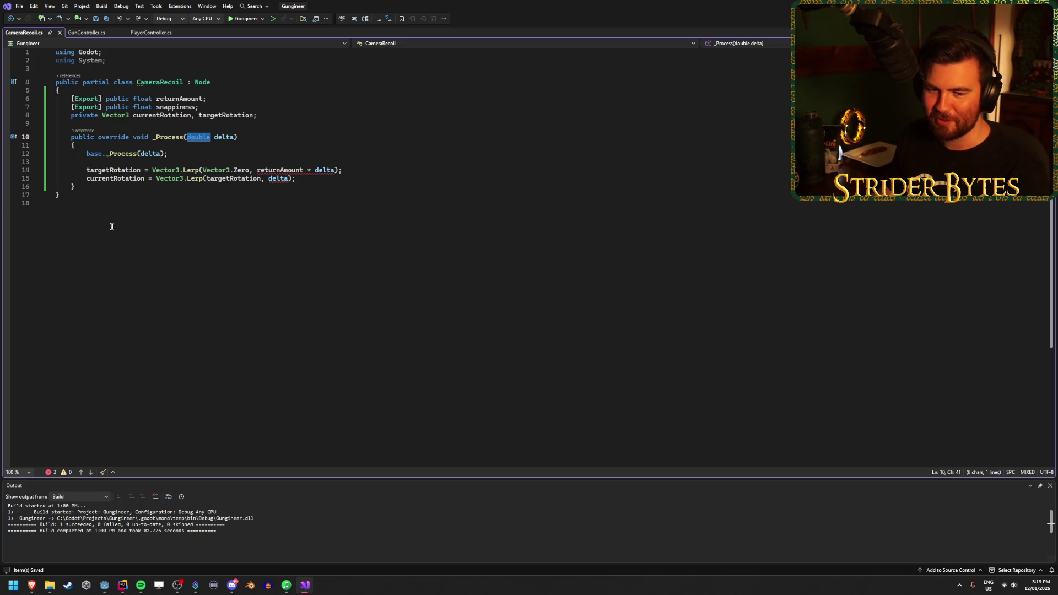
left_click(314, 178)
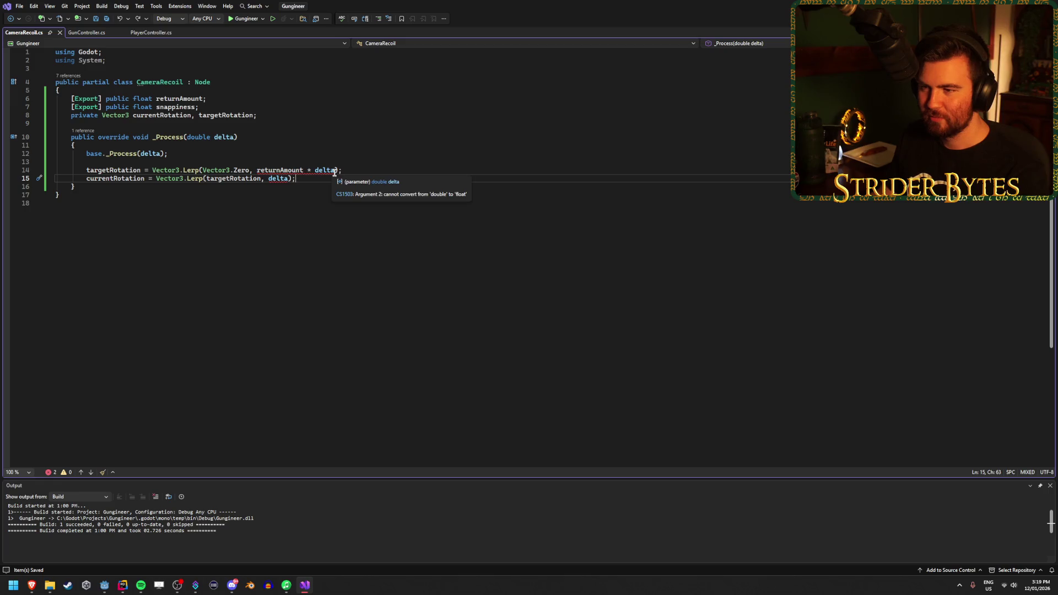
Cast delta to (float) in the first Lerp's weight and save
left_click(312, 171)
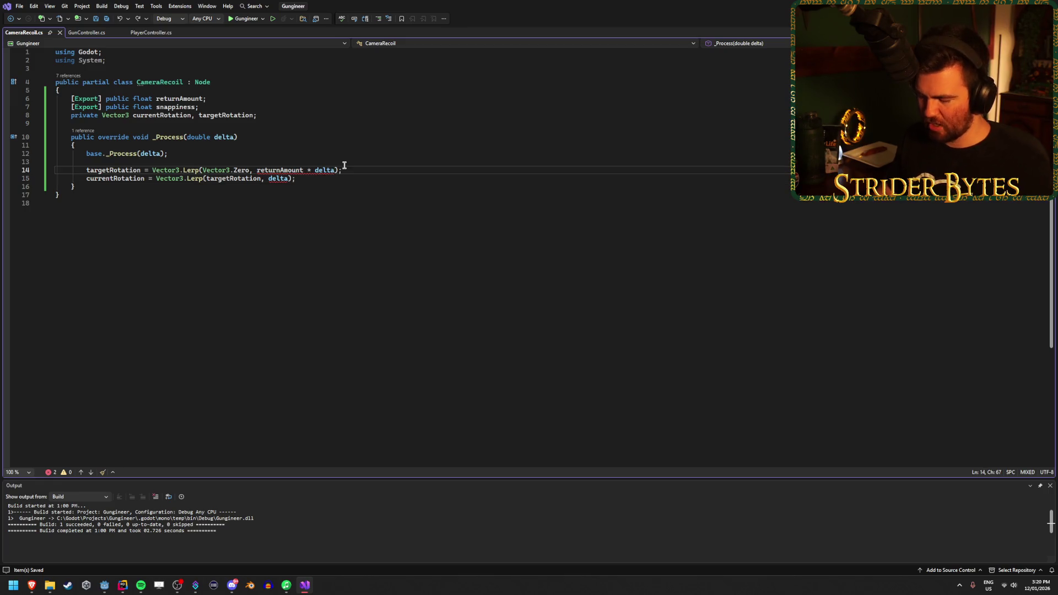
type("(float)")
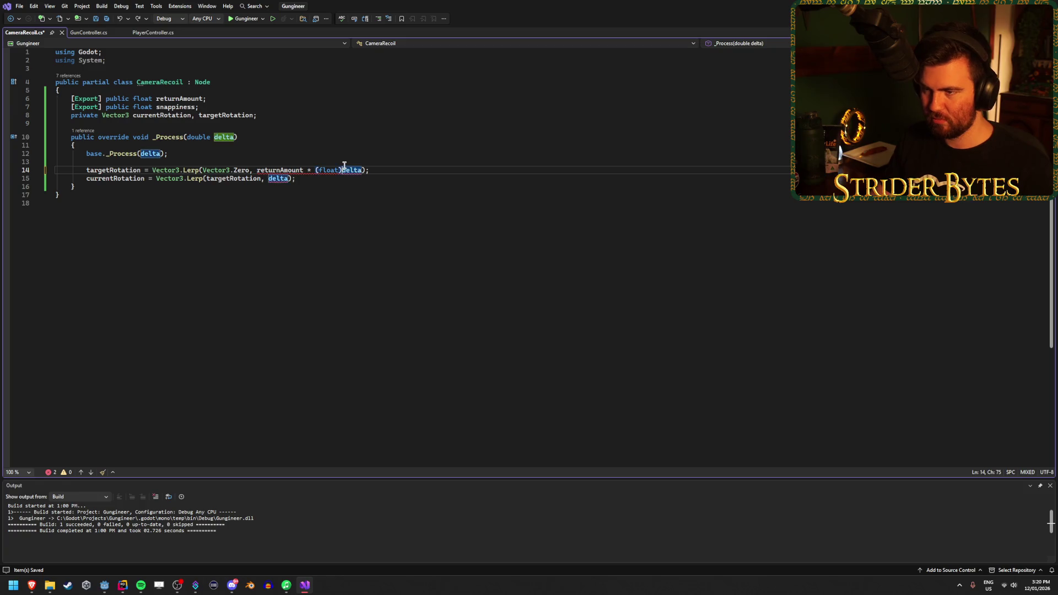
key("End")
key("ctrl+s")
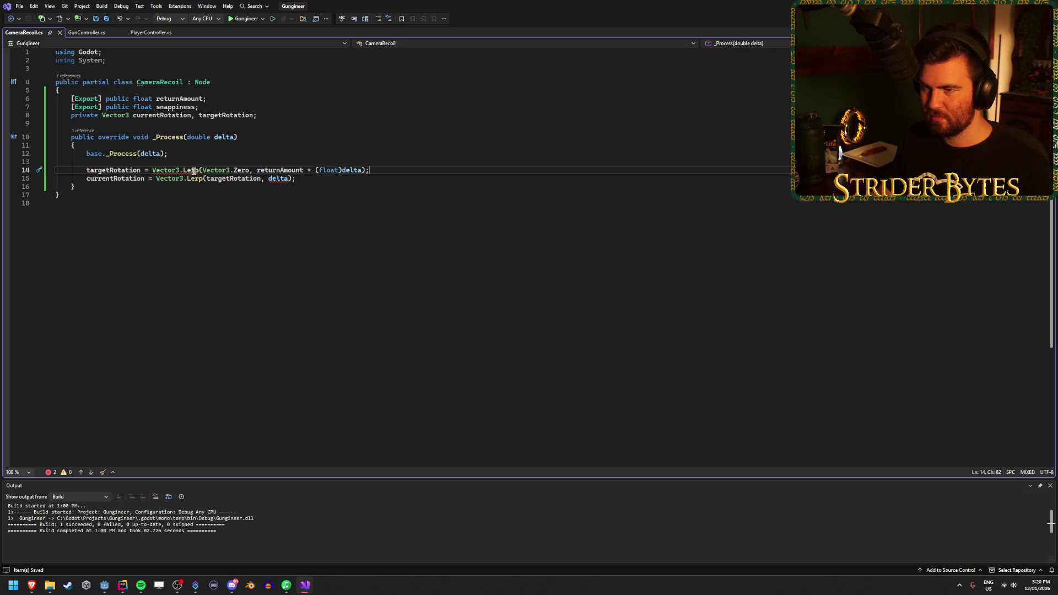
mouse_move(194, 171)
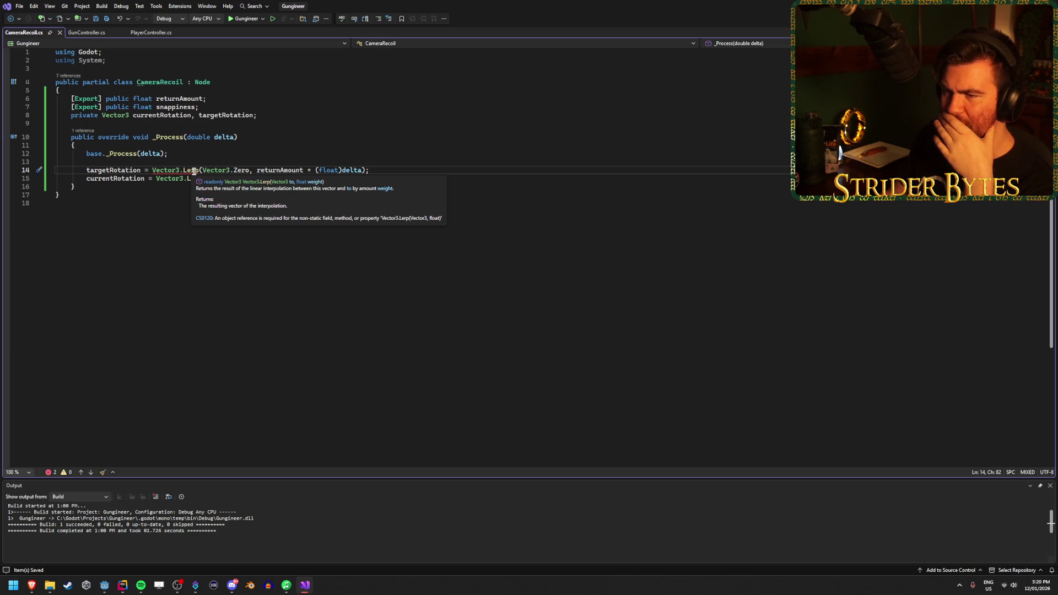
Try Quick Actions' argument wrapping on line 14's Lerp, then undo it
left_click(195, 172)
right_click(194, 173)
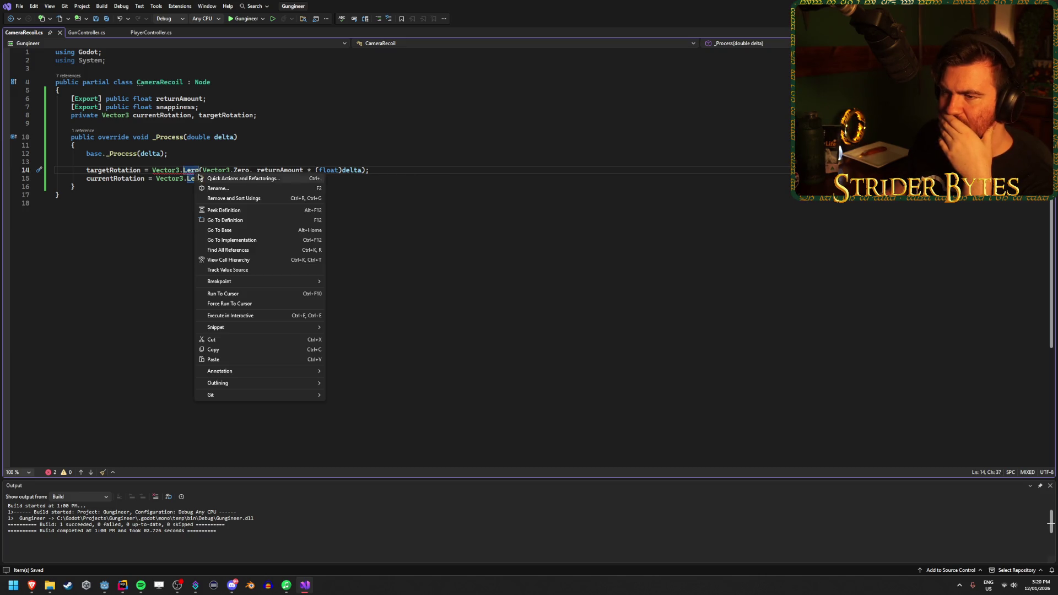
left_click(200, 177)
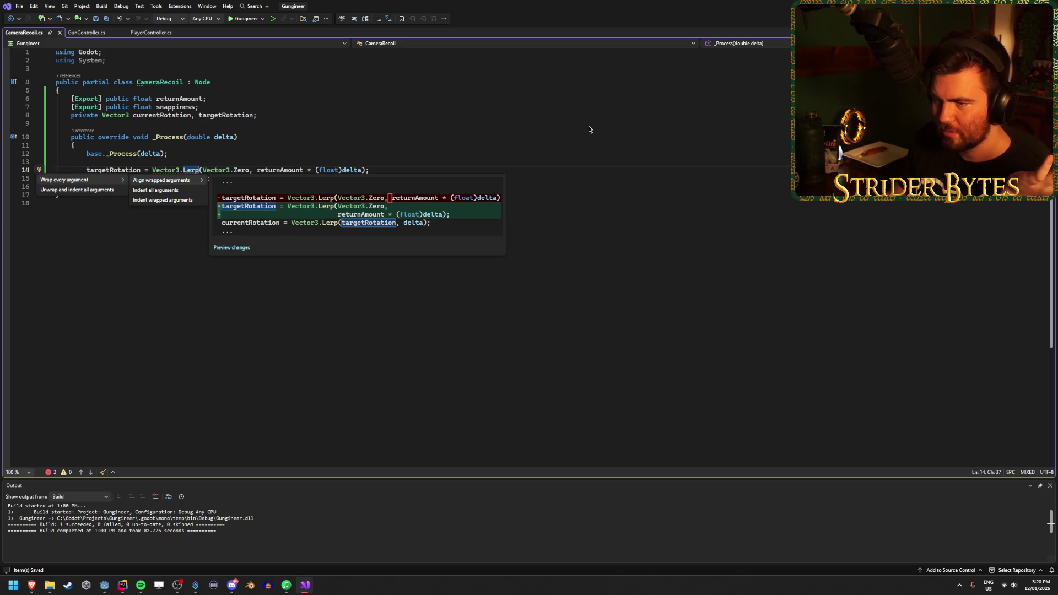
key("Return")
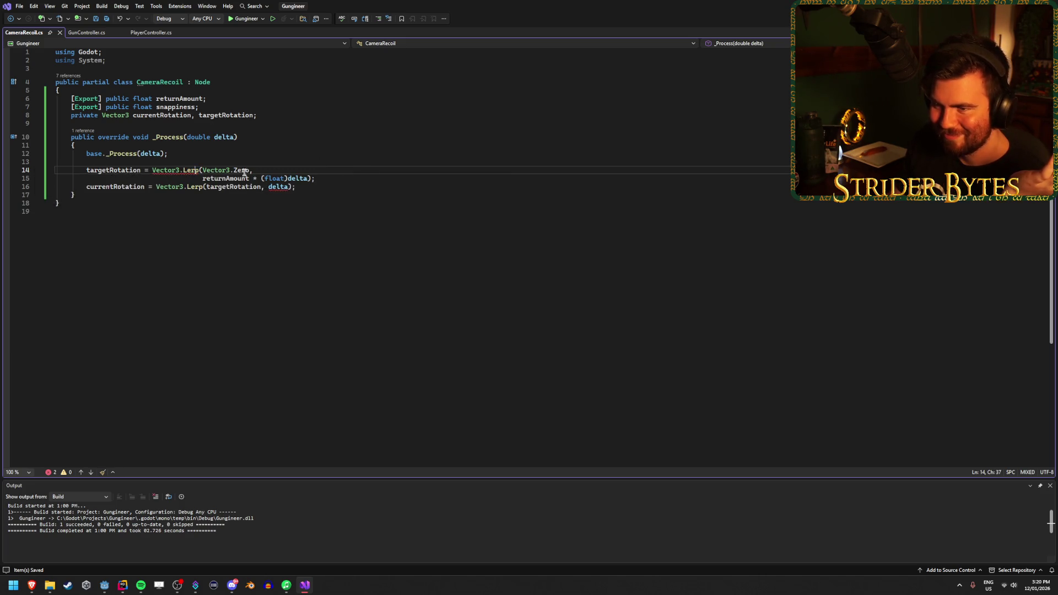
key("ctrl+z")
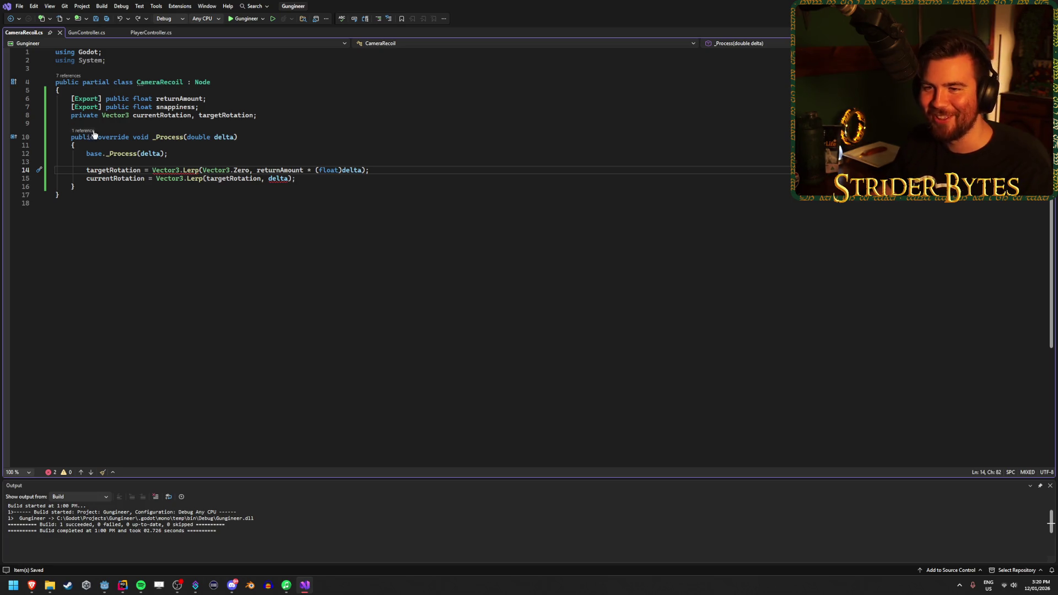
left_click(187, 169)
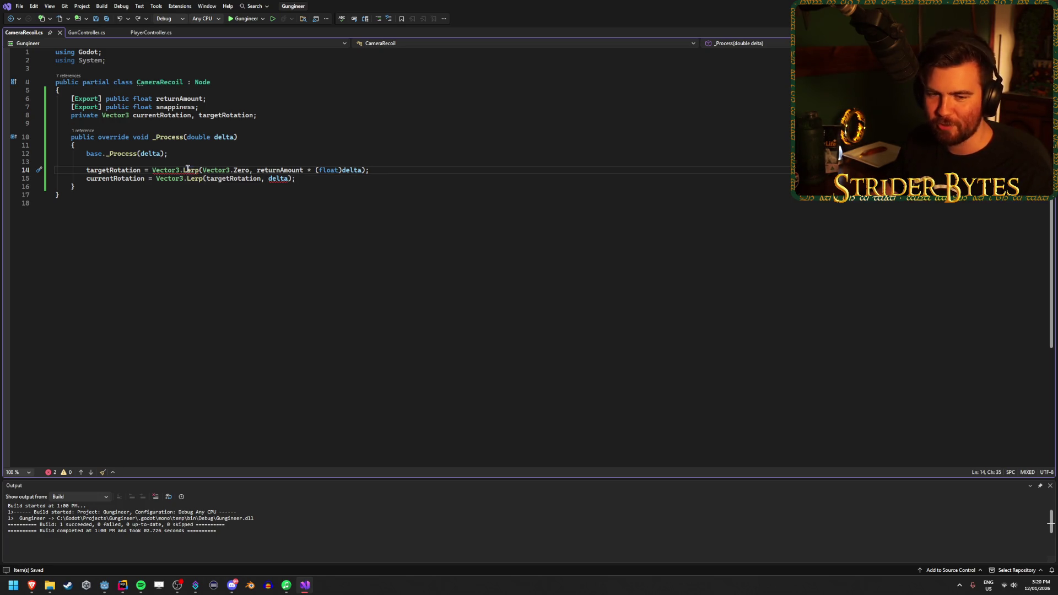
right_click(187, 169)
left_click(203, 175)
mouse_move(118, 181)
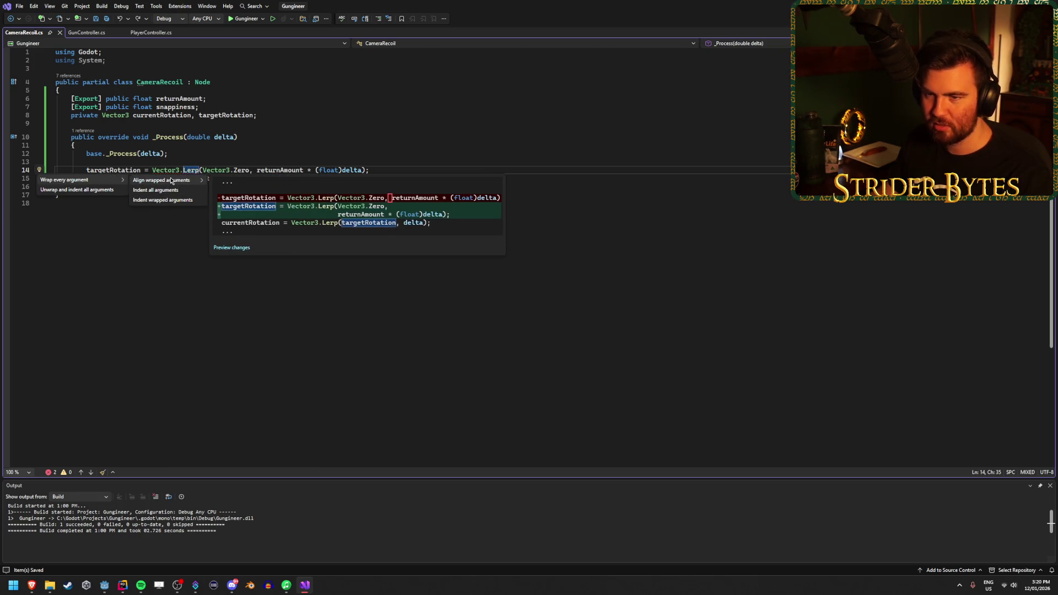
left_click(241, 170)
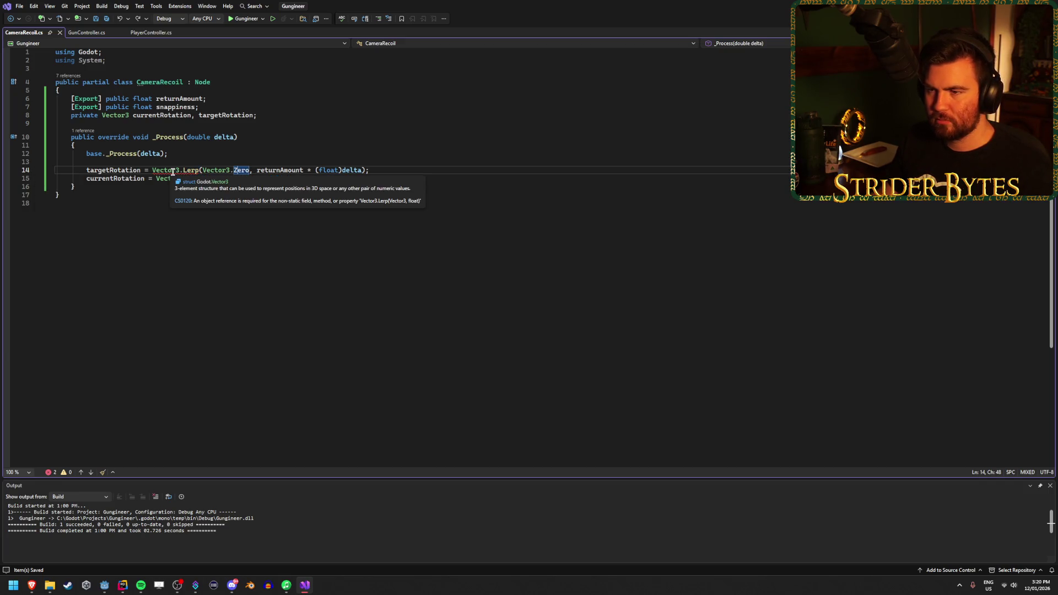
Delete ' * (float)delta' so the first Lerp weights by returnAmount alone, then go to Godot
left_click(341, 170)
left_click_drag(362, 170, 302, 169)
key("Delete")
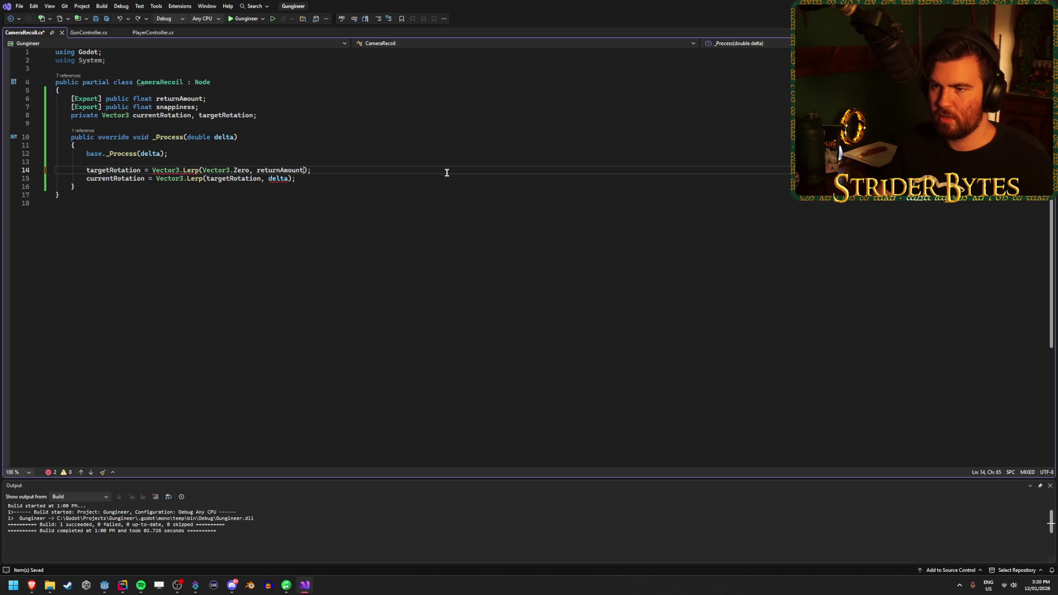
key("End")
mouse_move(196, 170)
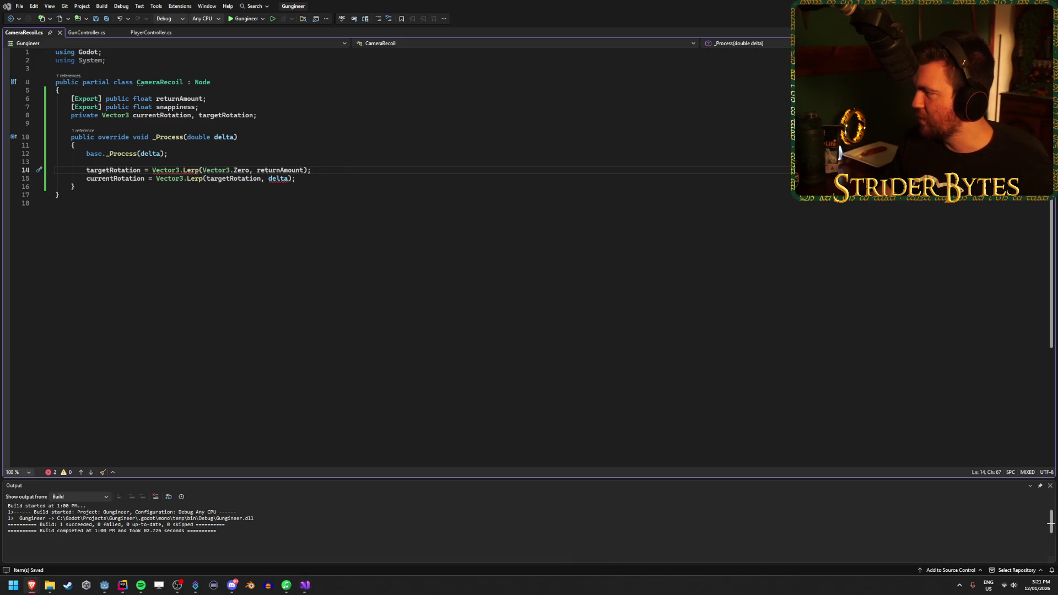
left_click(481, 3)
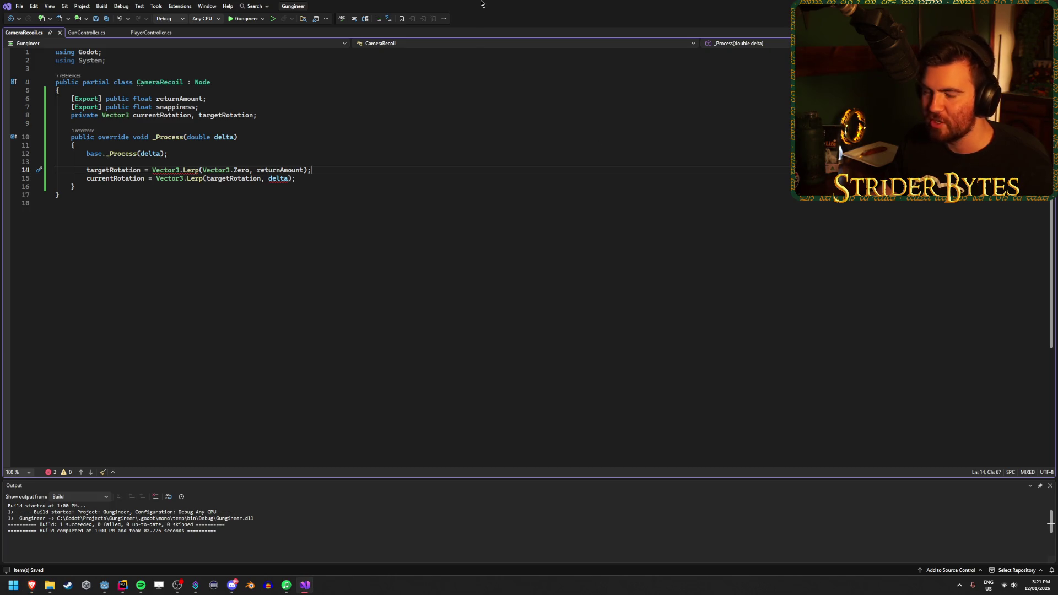
mouse_move(104, 585)
left_click(189, 543)
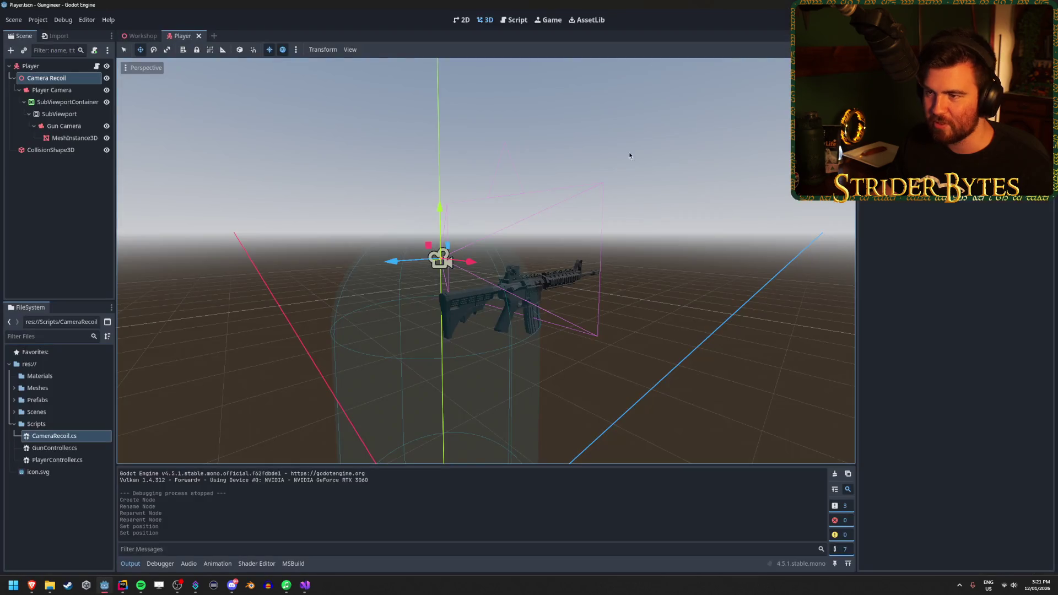
Run the Workshop scene with F5 and dismiss the build error
left_click(140, 36)
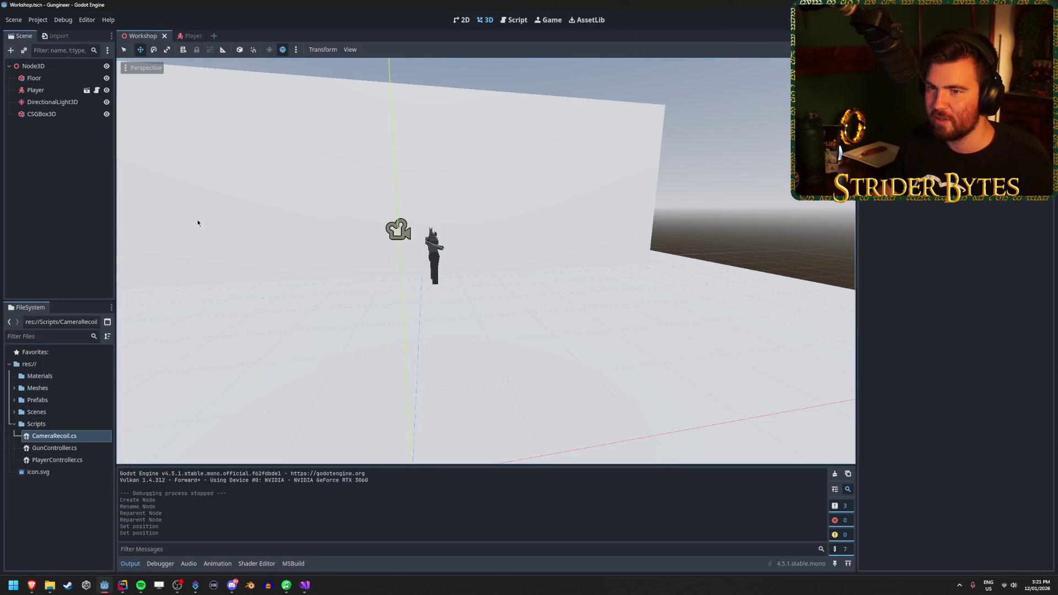
key("F5")
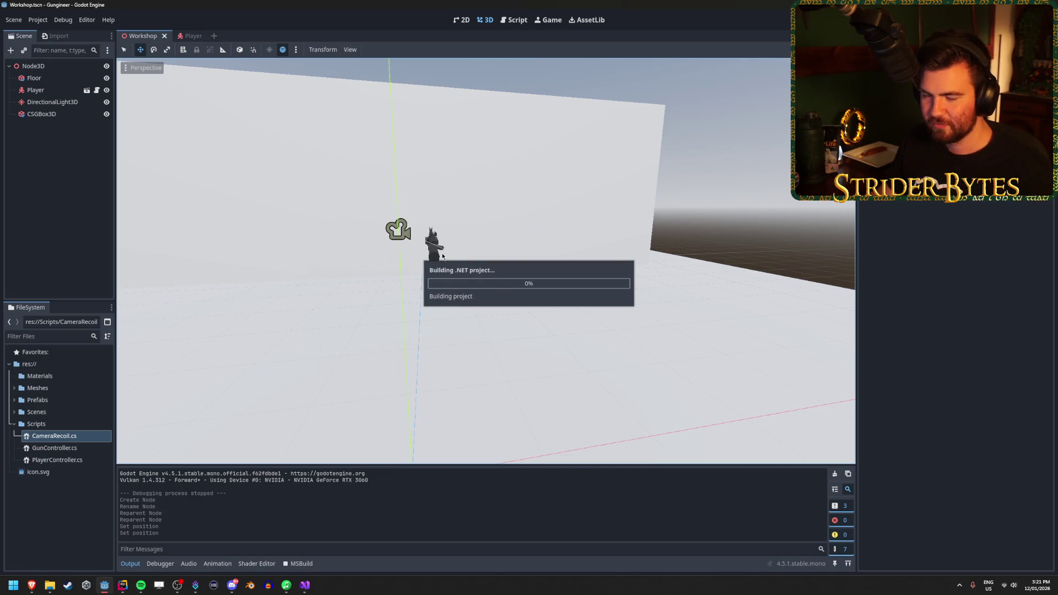
left_click(524, 306)
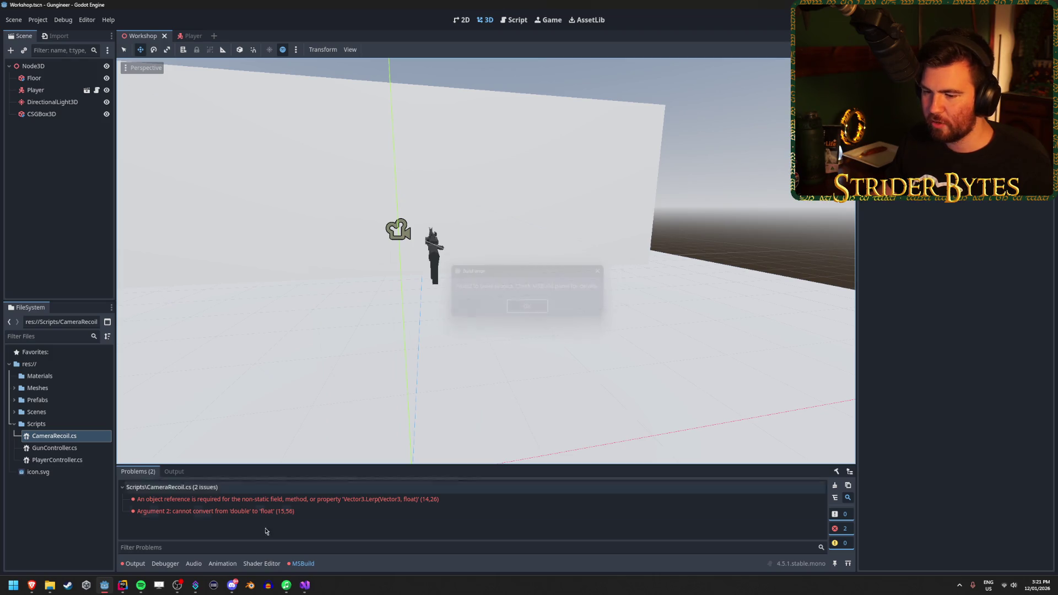
Comment out both Lerp lines 14 and 15 with // and save
left_click(304, 585)
left_click(87, 172)
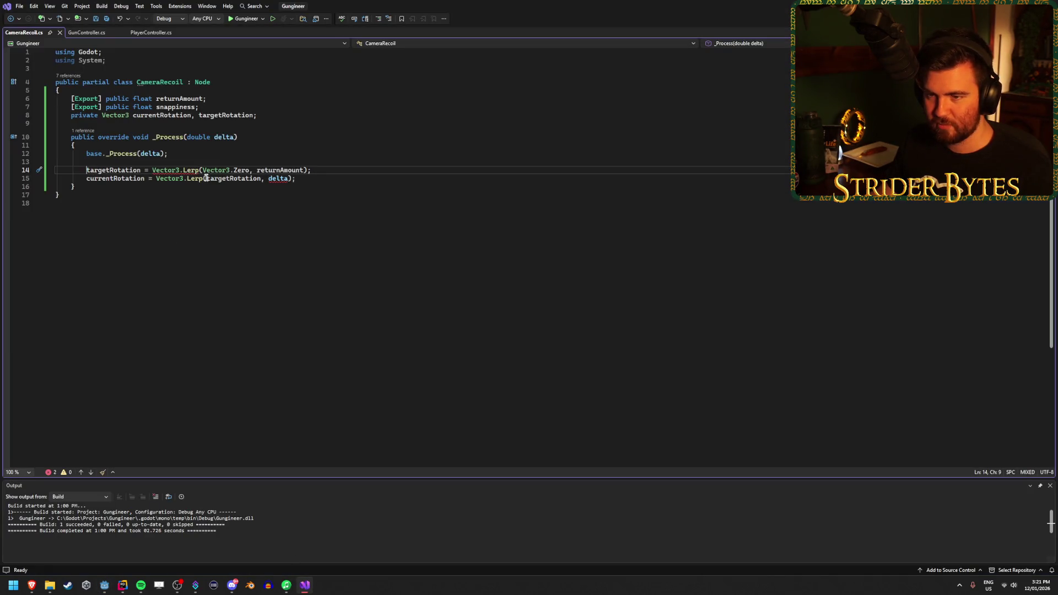
type("//")
key("ctrl+s")
left_click(86, 179)
type("//")
key("ctrl+s")
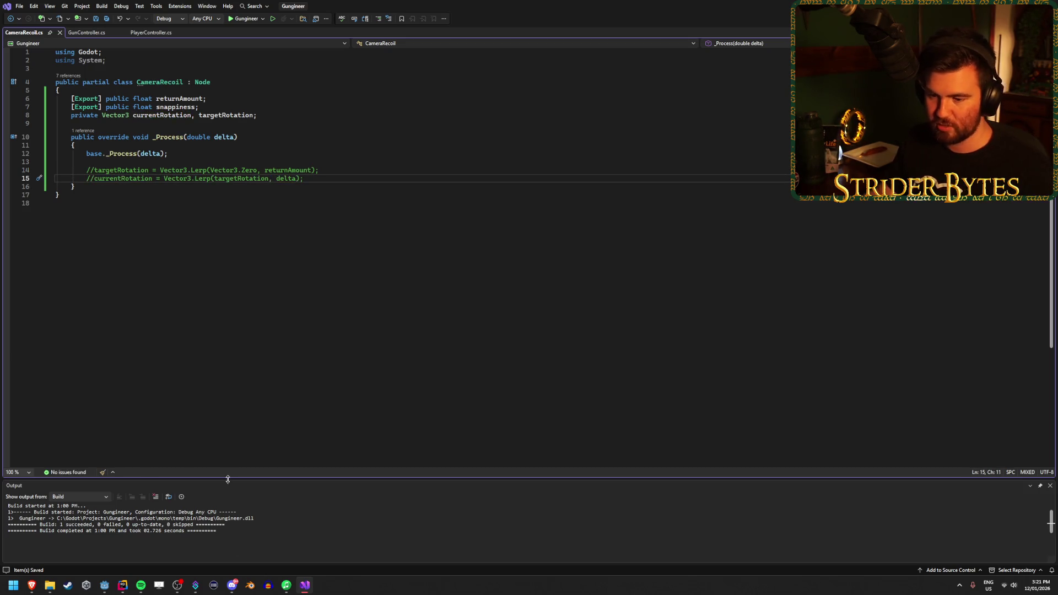
Stop the running game in Godot and return to the CameraRecoil script
left_click(105, 584)
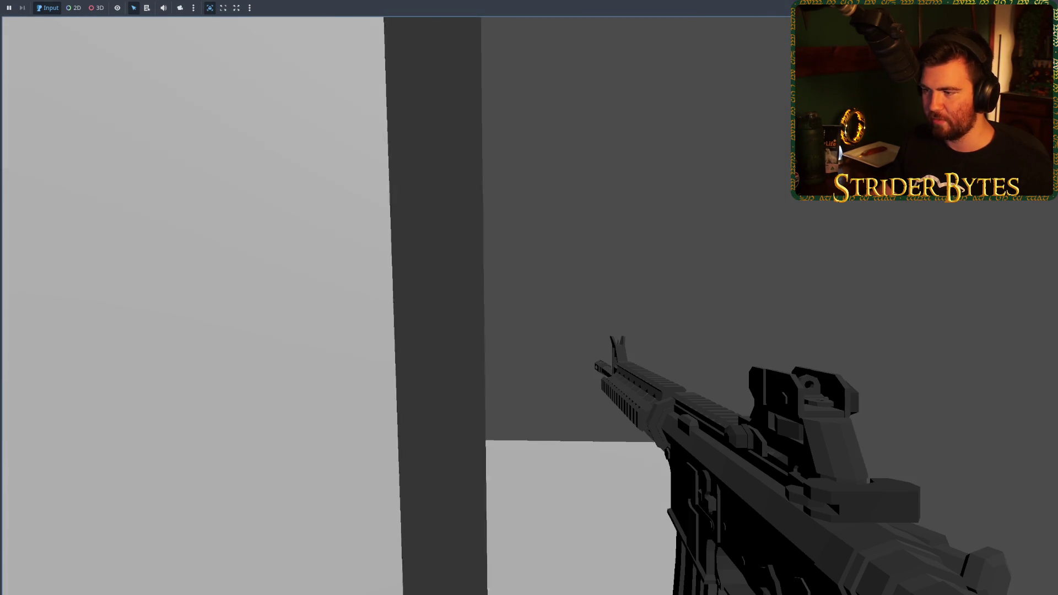
key("Escape")
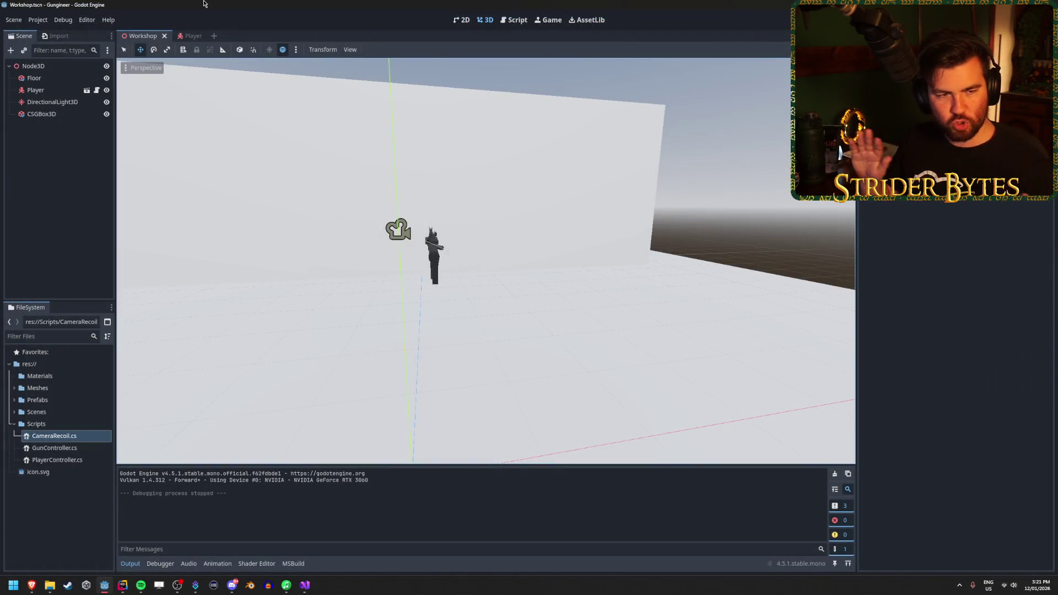
left_click(302, 589)
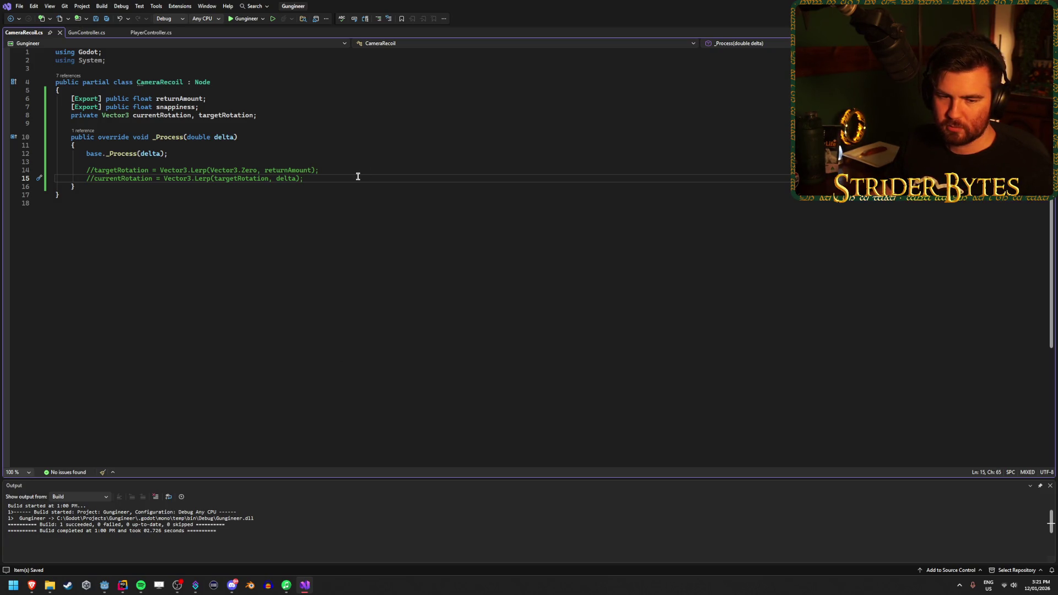
left_click(93, 172)
key("BackSpace")
key("BackSpace")
key("End")
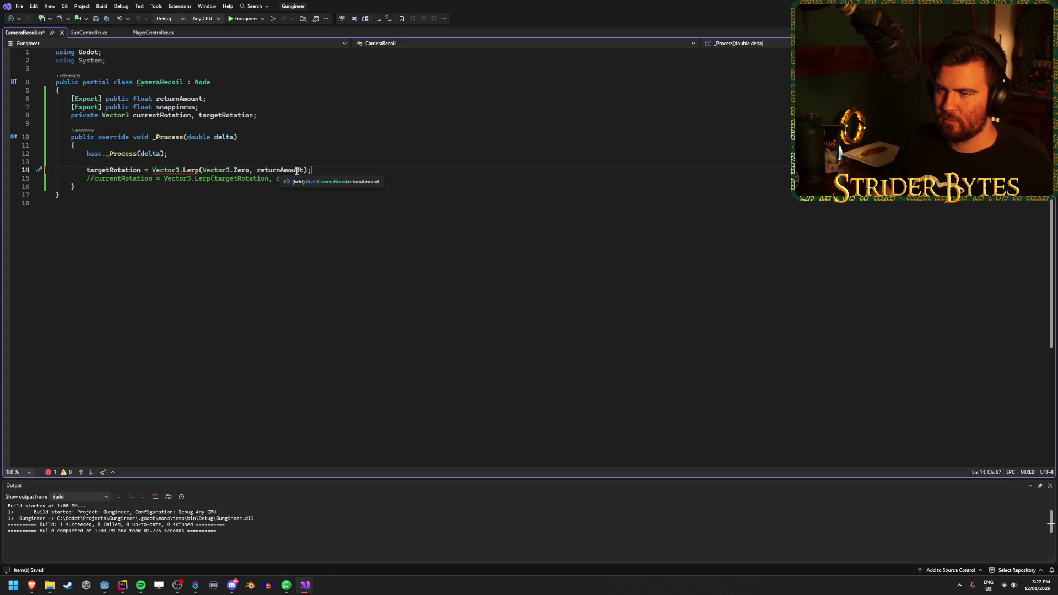
double_click(297, 171)
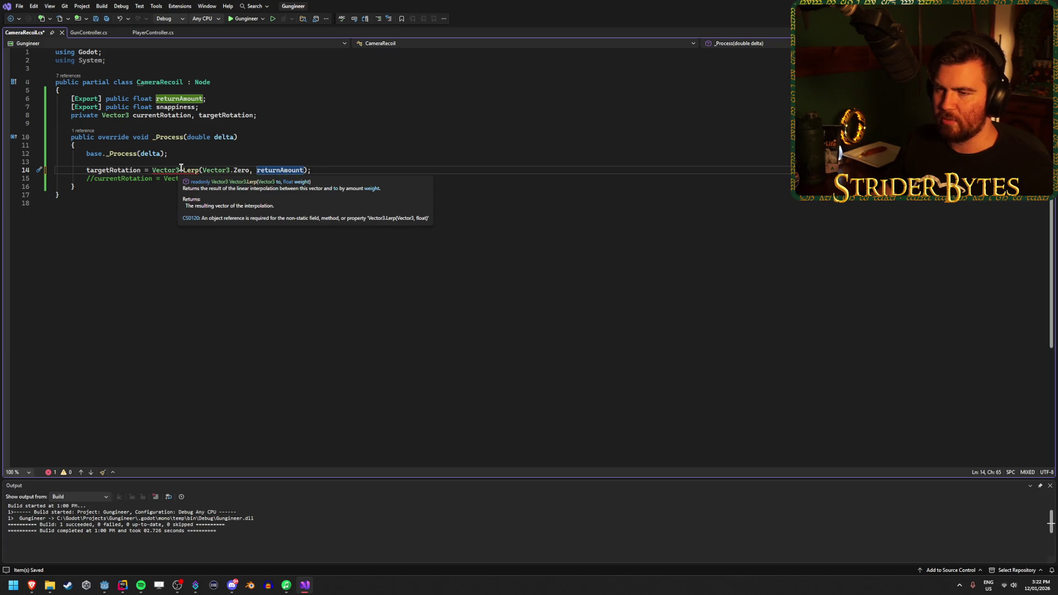
left_click_drag(318, 170, 152, 170)
key("BackSpace")
type("erp")
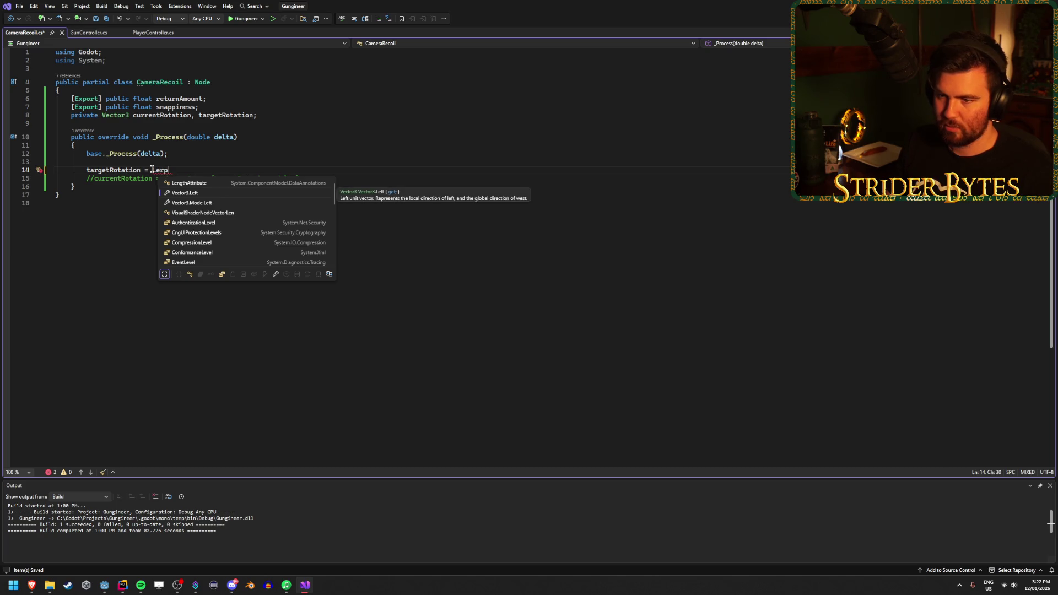
key("BackSpace")
key("BackSpace")
key("BackSpace")
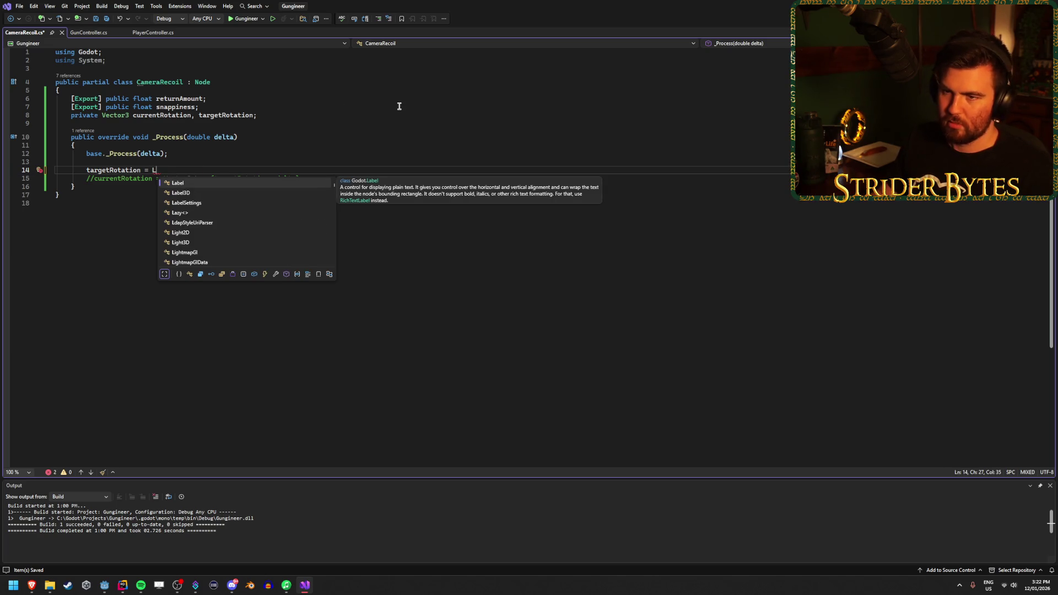
key("BackSpace")
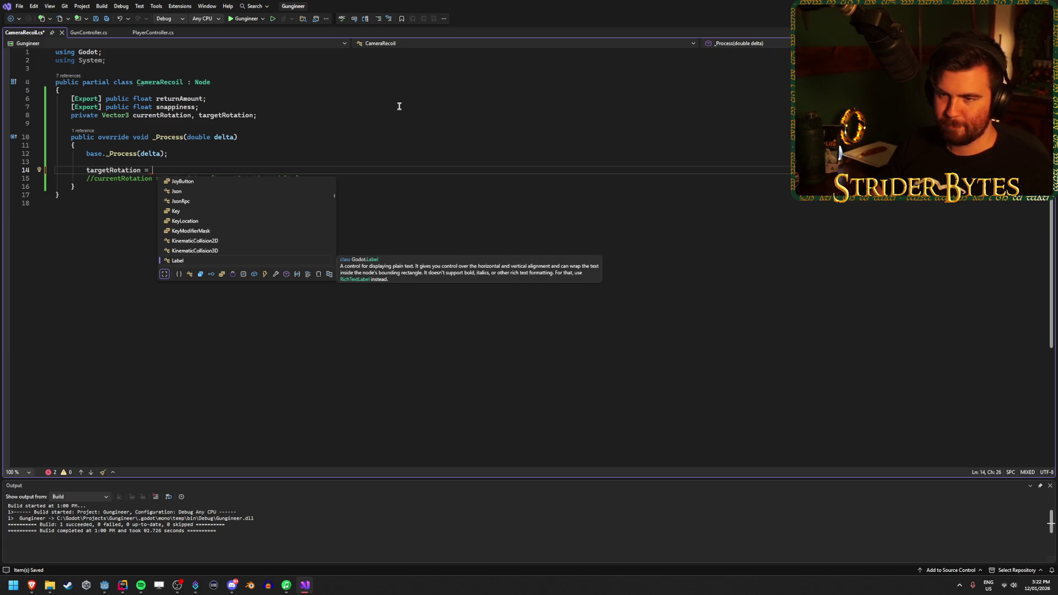
key("Escape")
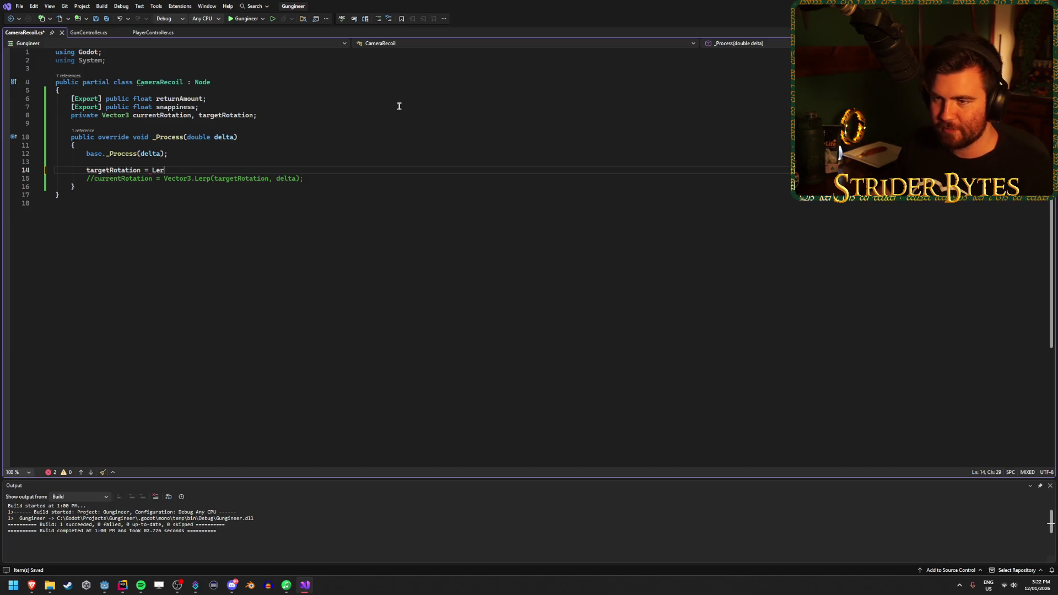
key("Tab")
key("Home")
key("ctrl+s")
left_click(323, 170)
mouse_move(184, 172)
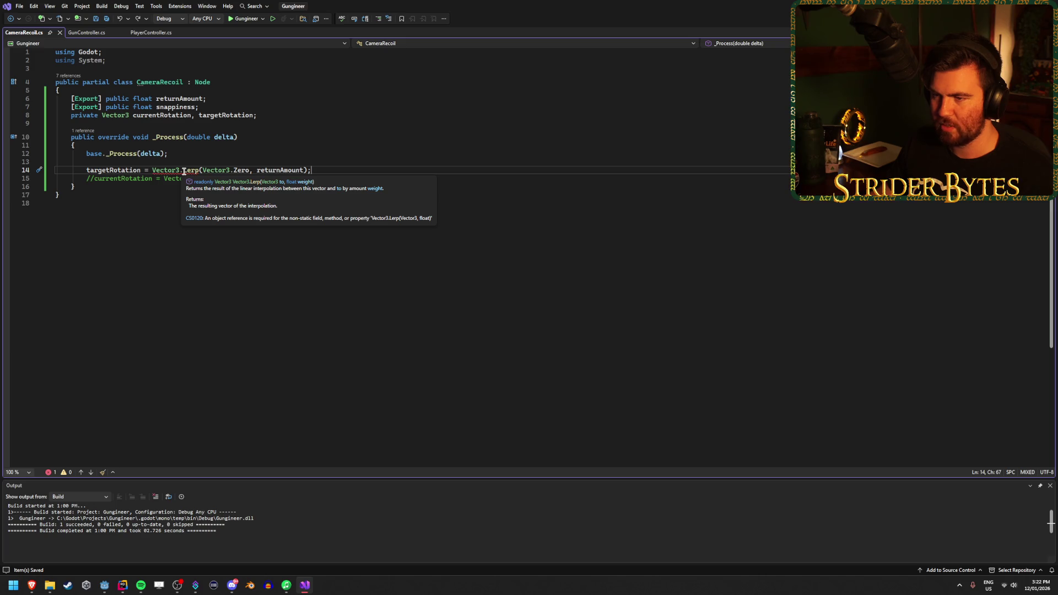
Make line 14 call targetRotation.Lerp instead of Vector3.Lerp, and save
left_click(153, 170)
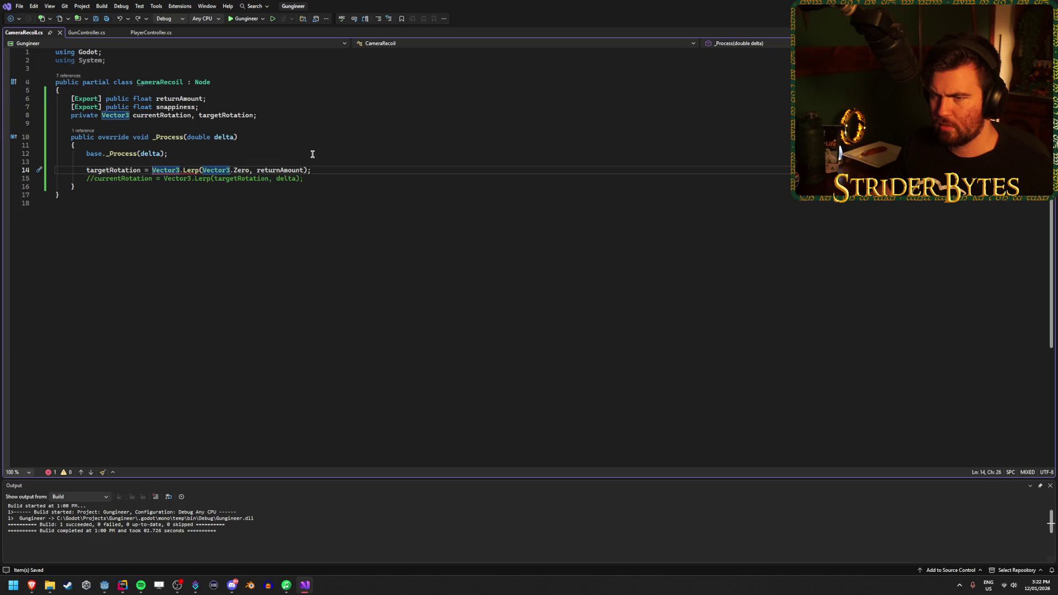
type("targetRotation")
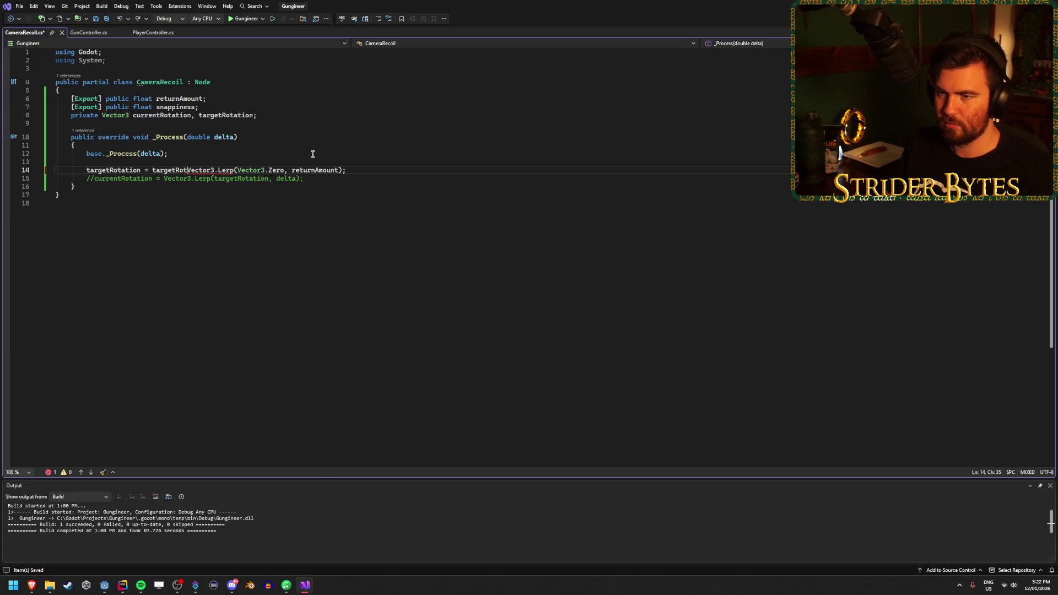
type(".")
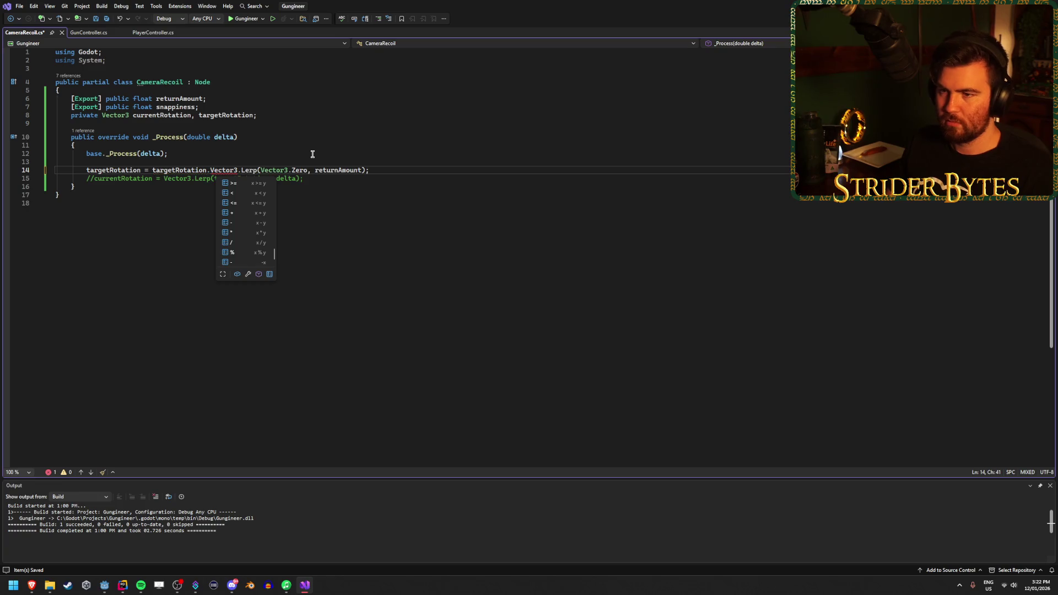
key("Escape")
key("Delete")
key("Delete")
key("Delete")
key("Delete")
key("Delete")
key("Delete")
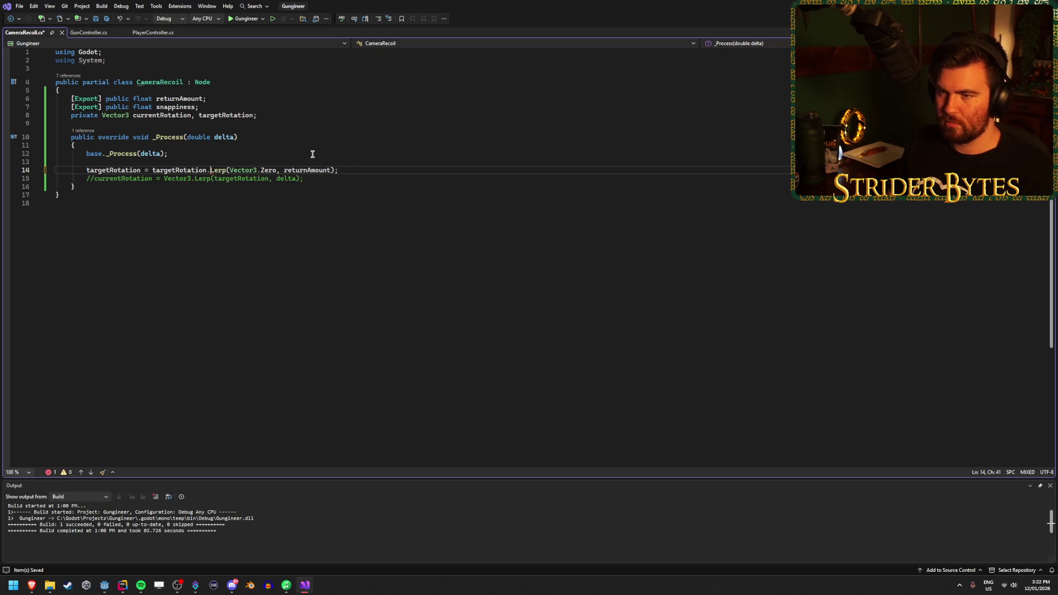
key("ctrl+s")
Uncomment line 15 and make it call currentRotation.Lerp, then save
left_click(361, 166)
left_click(89, 180)
key("BackSpace")
key("BackSpace")
double_click(169, 178)
type("cur")
key("Tab")
key("ctrl+s")
Multiply returnAmount on line 14 by (float)delta, after trying and undoing plain delta
left_click(330, 171)
type("* del")
key("Tab")
key("ctrl+s")
key("End")
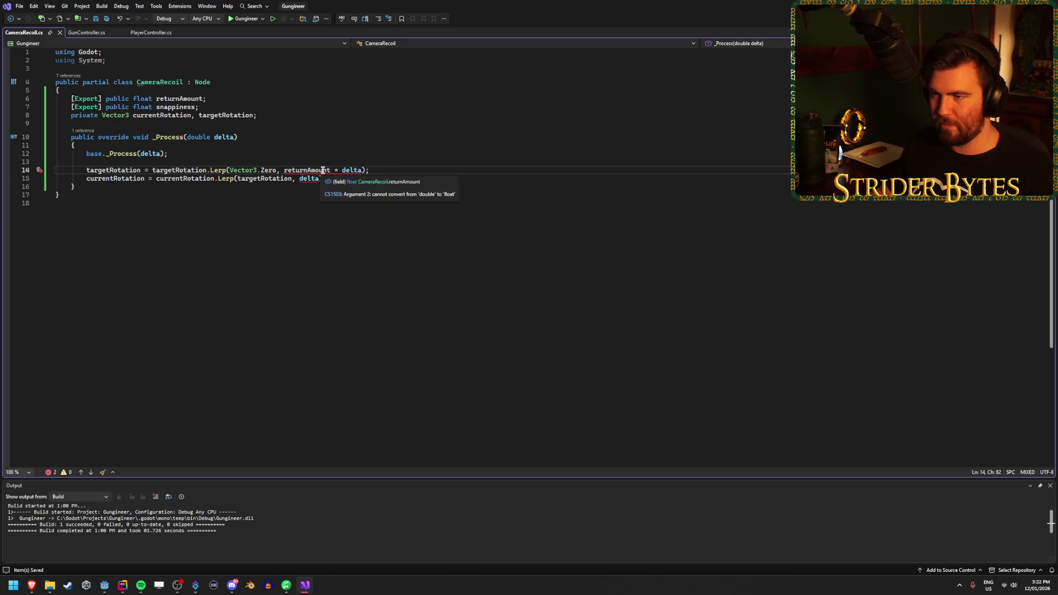
key("ctrl+z")
left_click(366, 172)
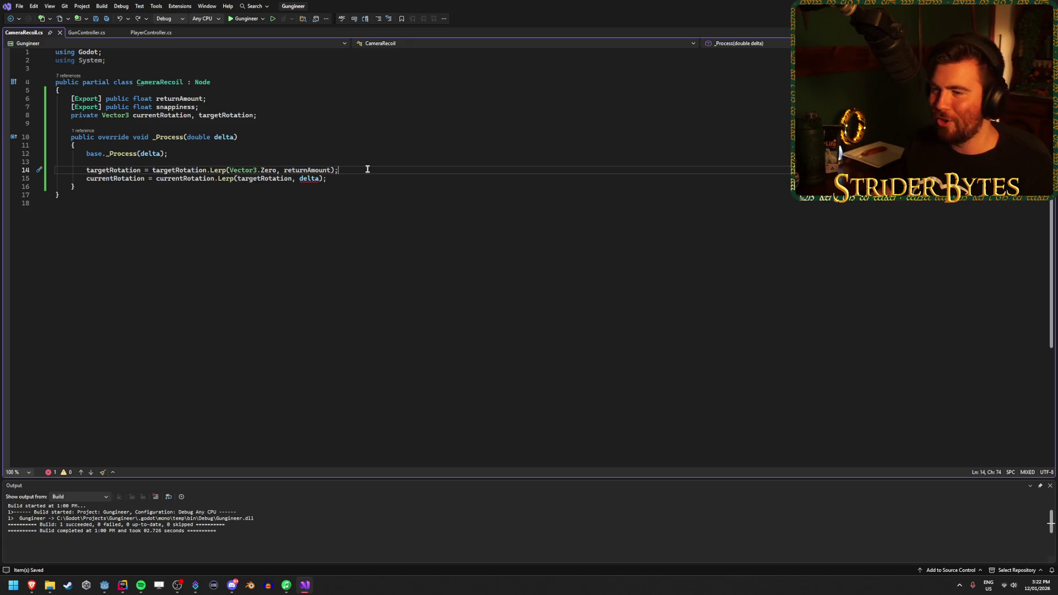
key("alt+Tab")
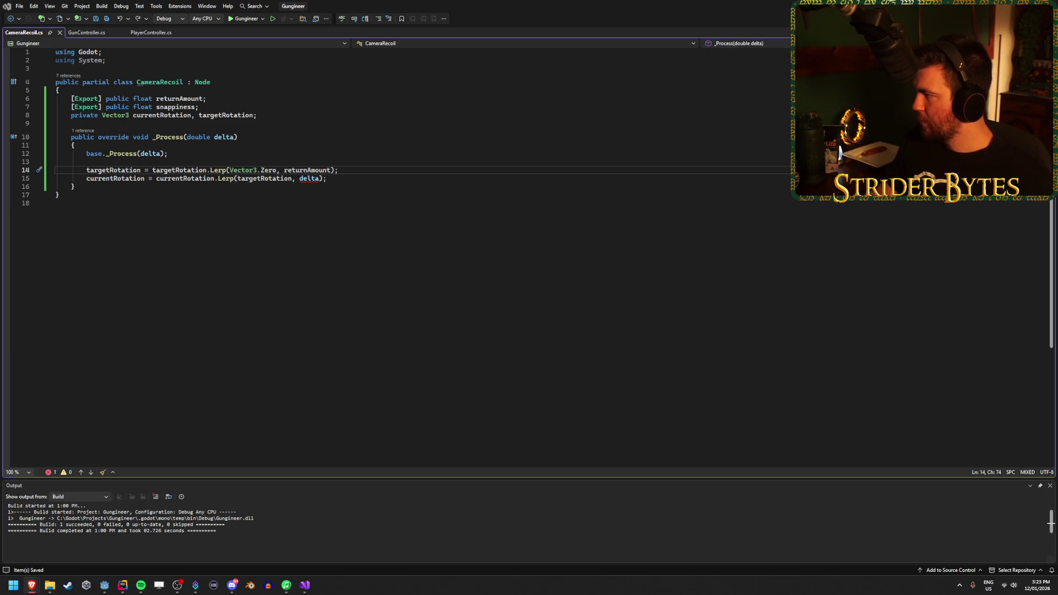
type("* (")
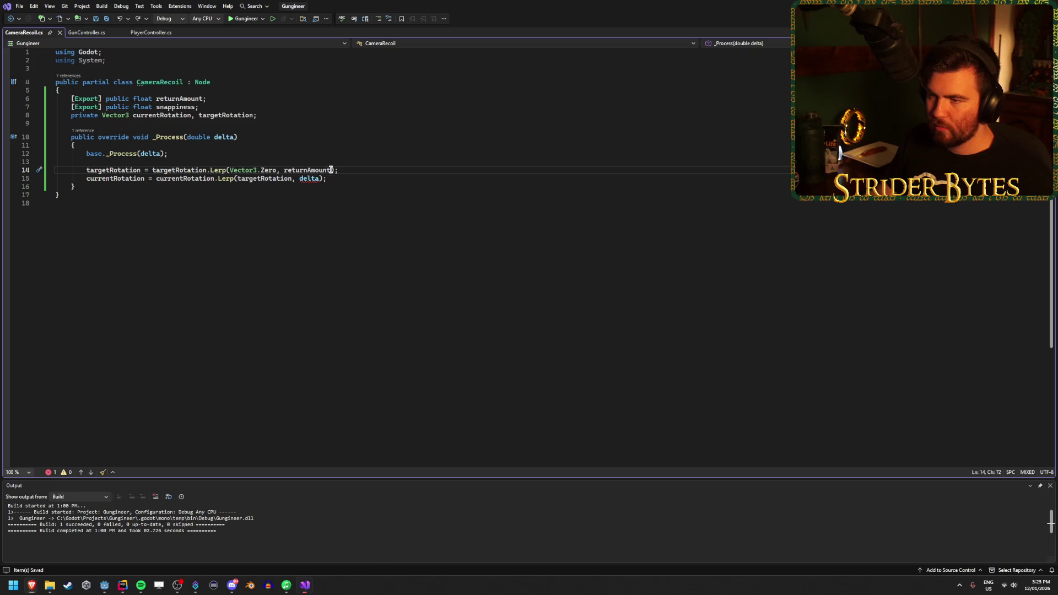
type("float)delta")
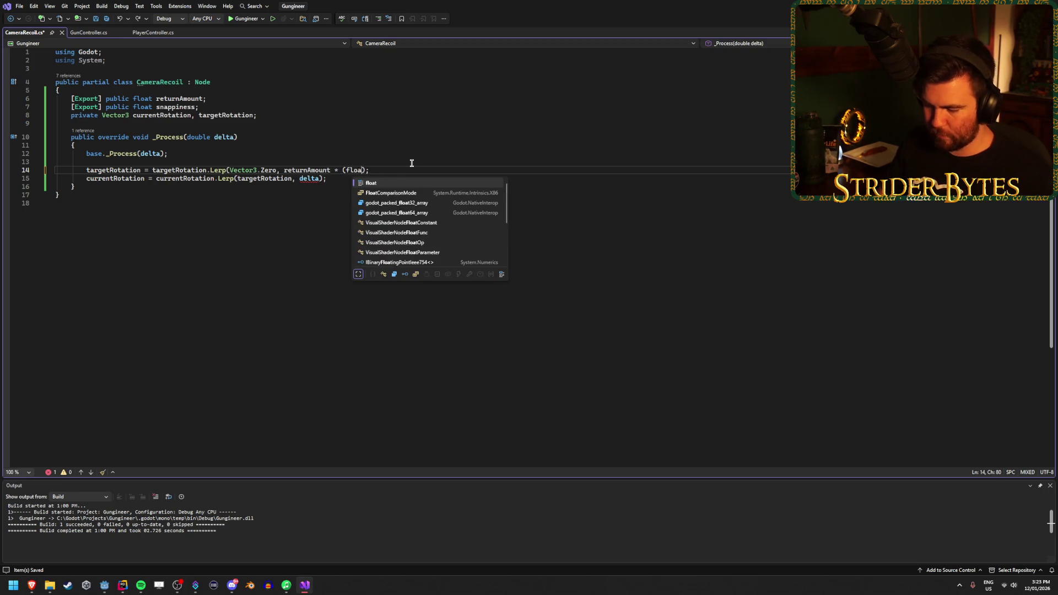
Change line 15's Lerp weight to snappiness * (float)delta and save the script
key("ctrl+s")
left_click(299, 179)
type("(float)delta")
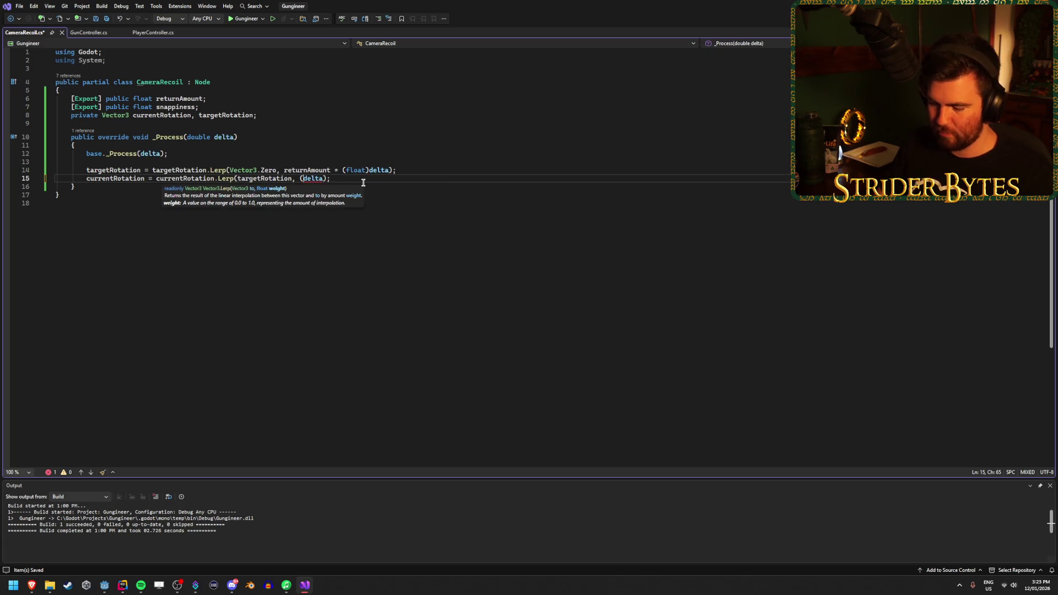
key("Left")
key("Left")
key("Left")
type("snappi")
key("Tab")
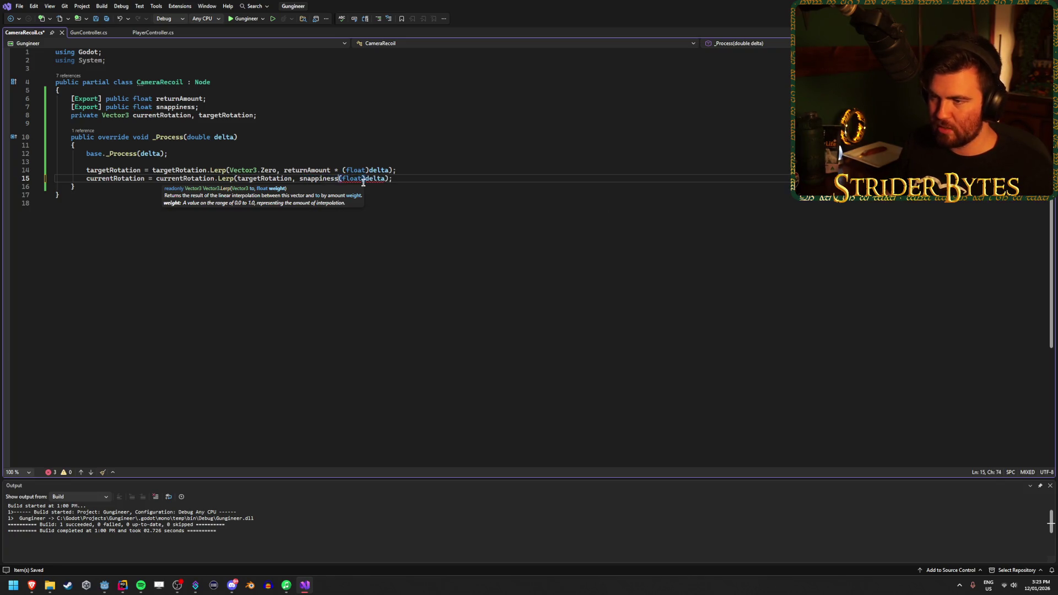
type("*")
key("End")
key("ctrl+s")
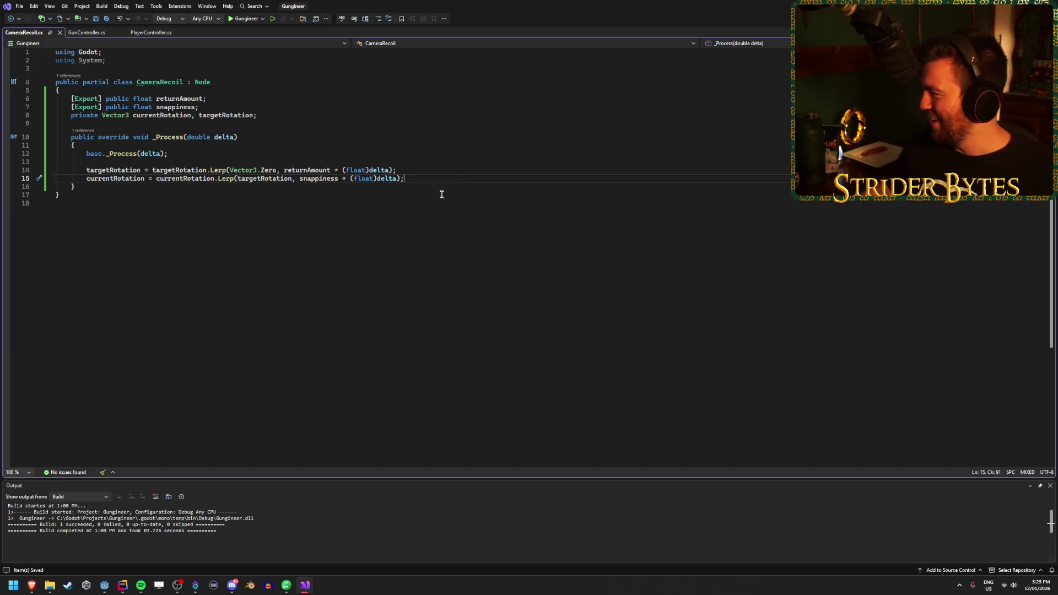
key("alt+Tab")
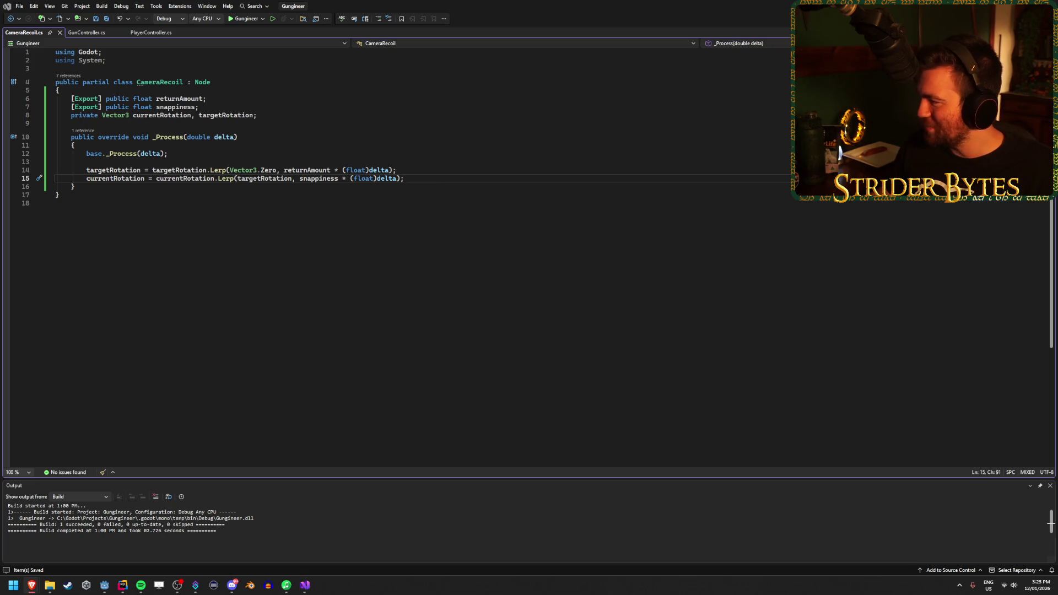
key("alt+Tab")
left_click(89, 188)
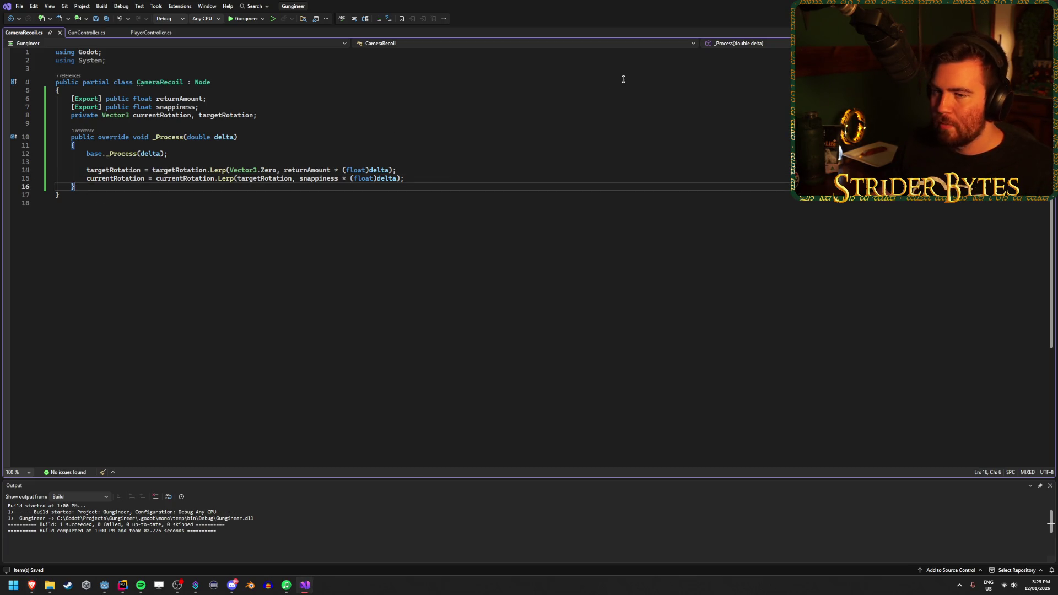
Begin typing the public void AddRecoil declaration on a new line below _Process
key("Return")
key("Return")
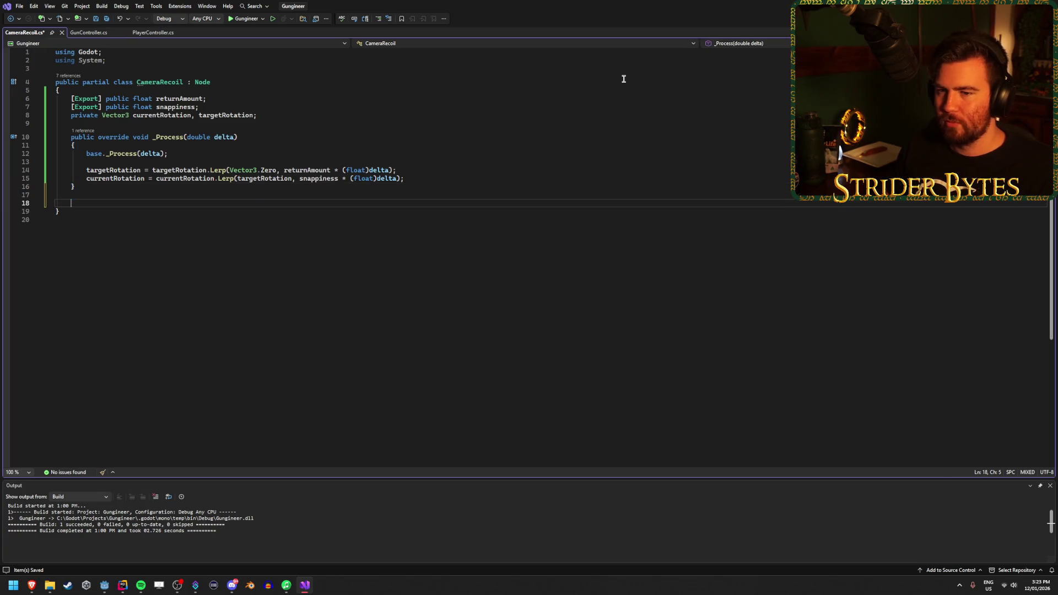
type("public void AddRer")
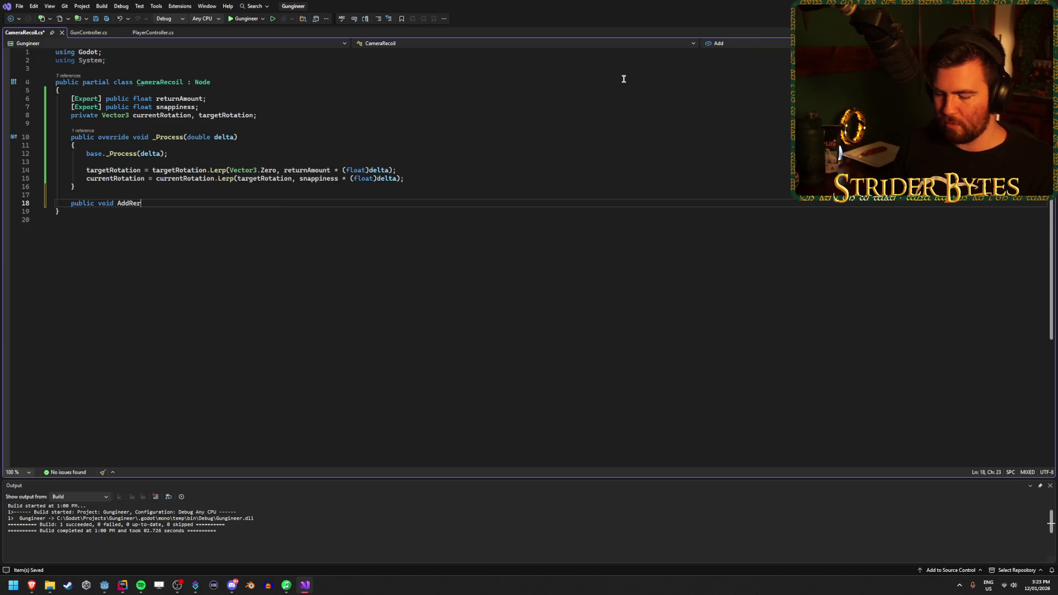
key("BackSpace")
type("il")
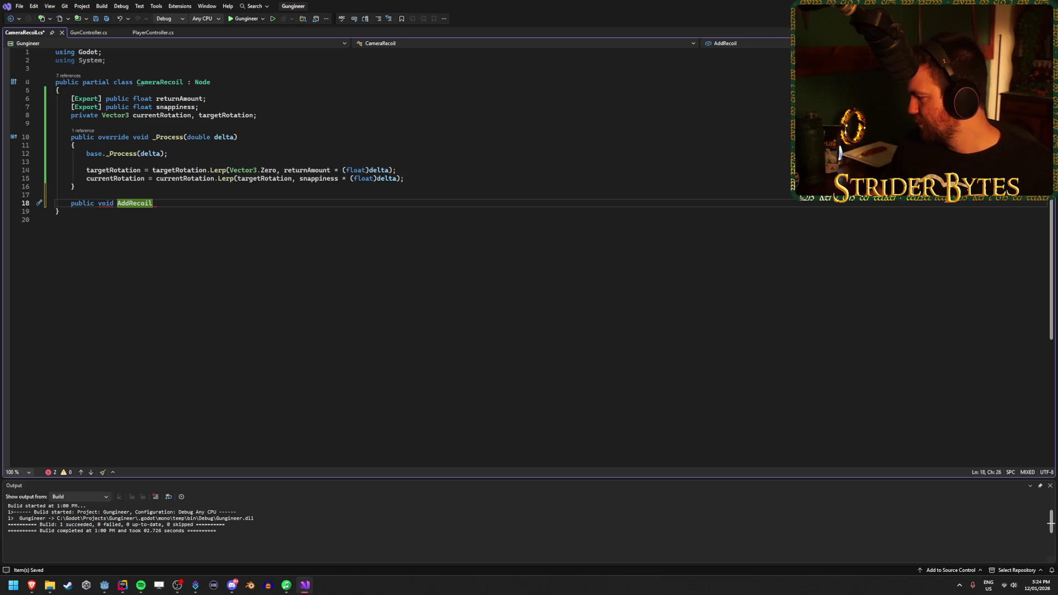
key("alt+Tab")
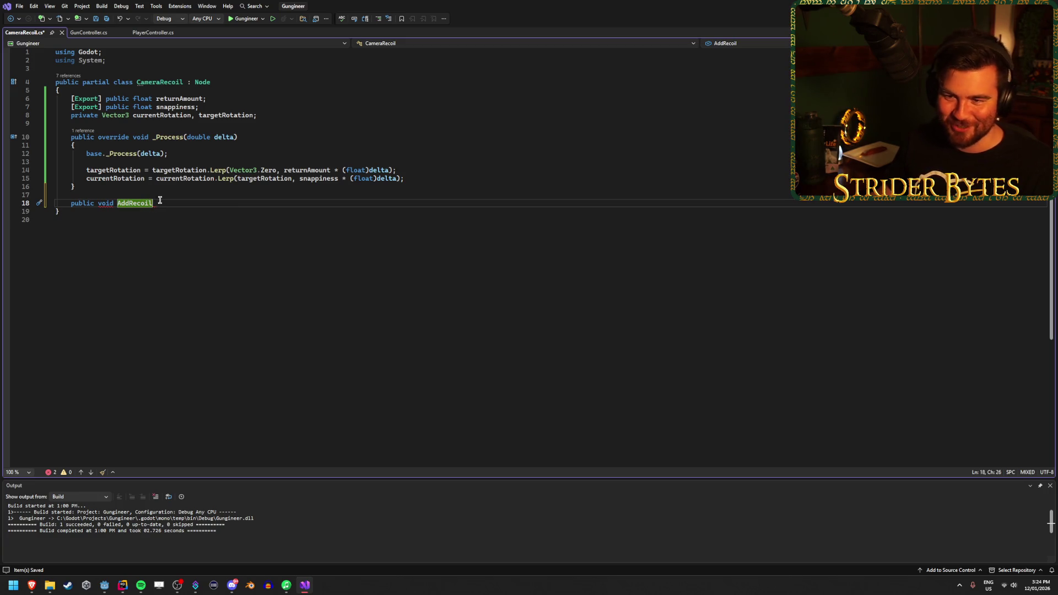
Add AddRecoil's parentheses and expand its braces into an empty body on separate lines
type("() {")
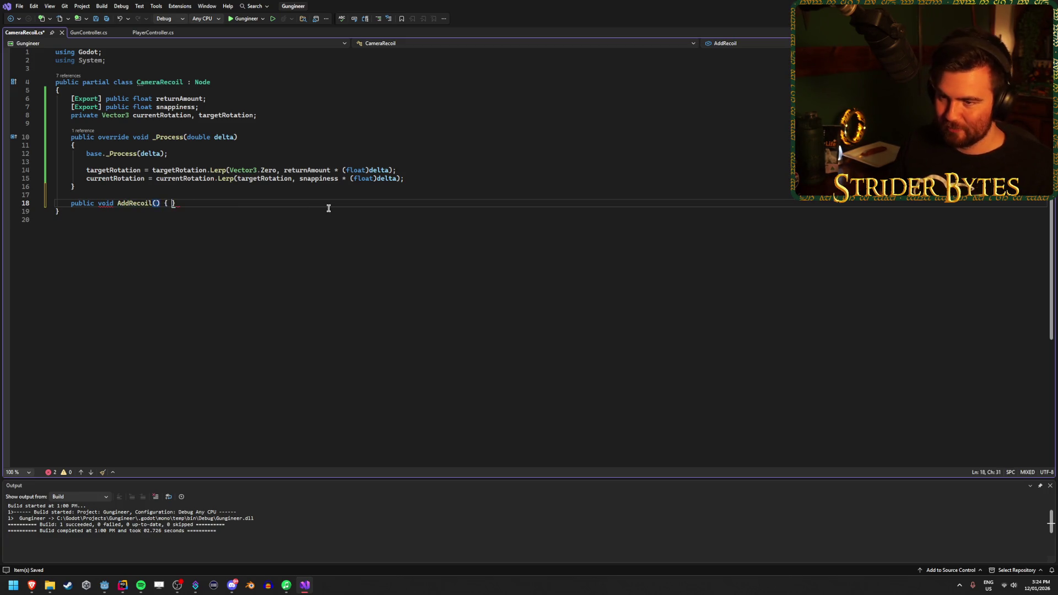
key("Return")
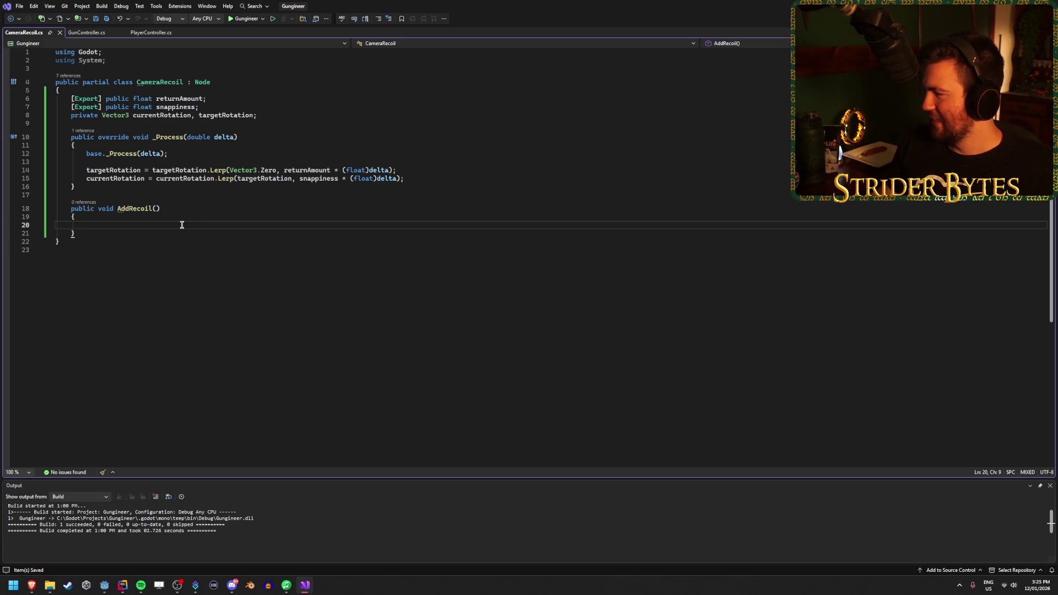
left_click(157, 209)
left_click(389, 225)
left_click(157, 209)
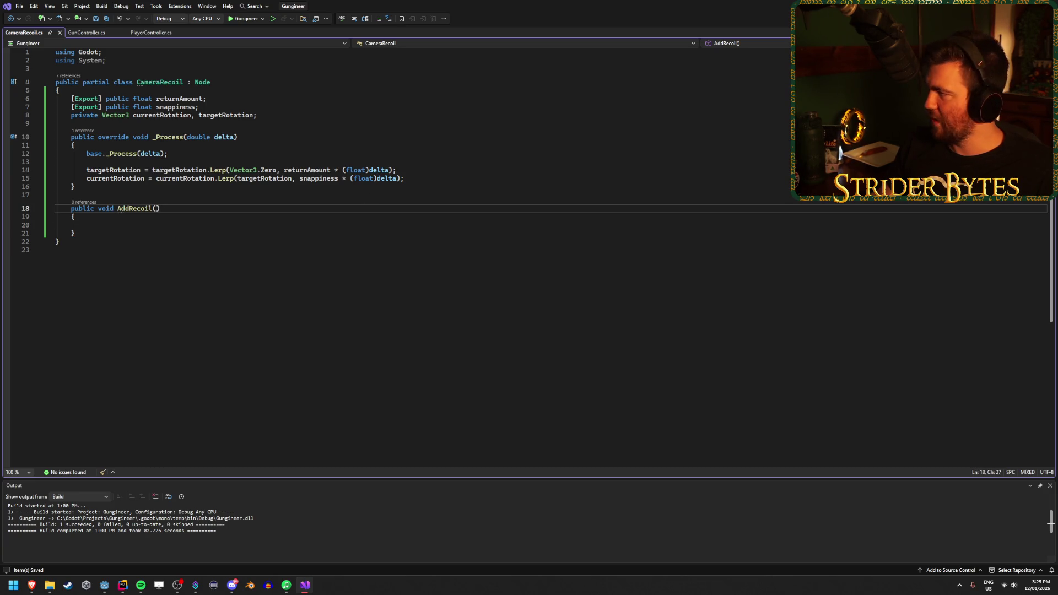
key("alt+Tab")
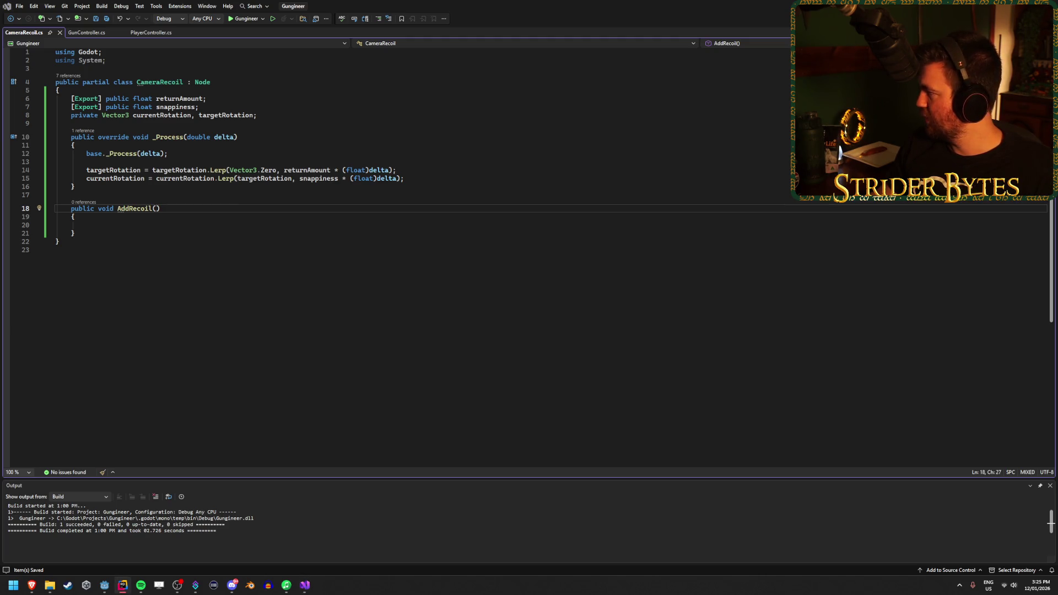
Give AddRecoil a float parameter, trying recoilAmount before erasing the name to retype it
key("alt+Tab")
type("float")
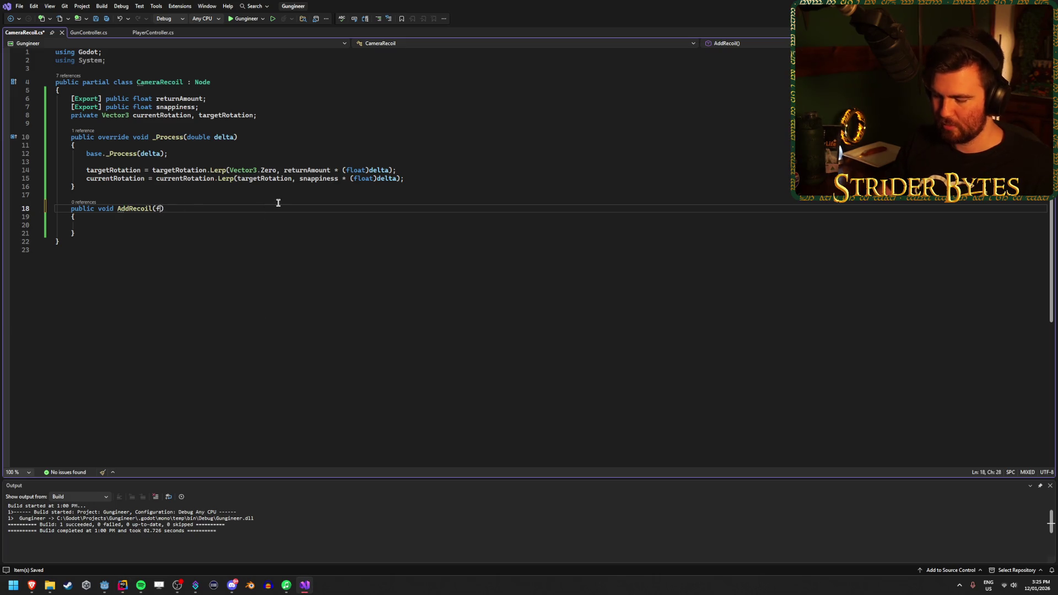
type(" re")
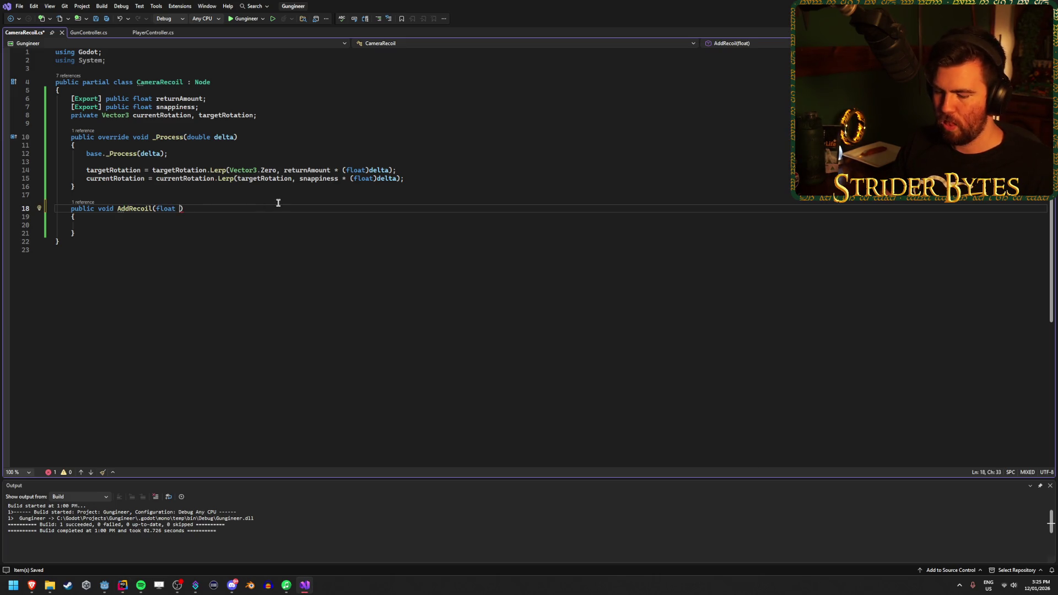
type("coilAmoi")
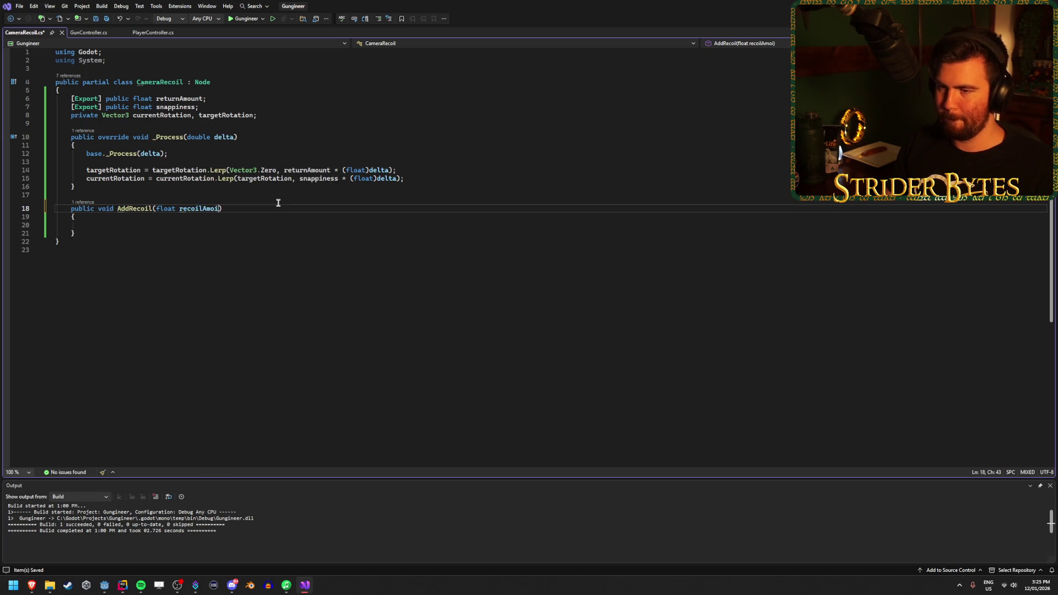
key("BackSpace")
type("unt")
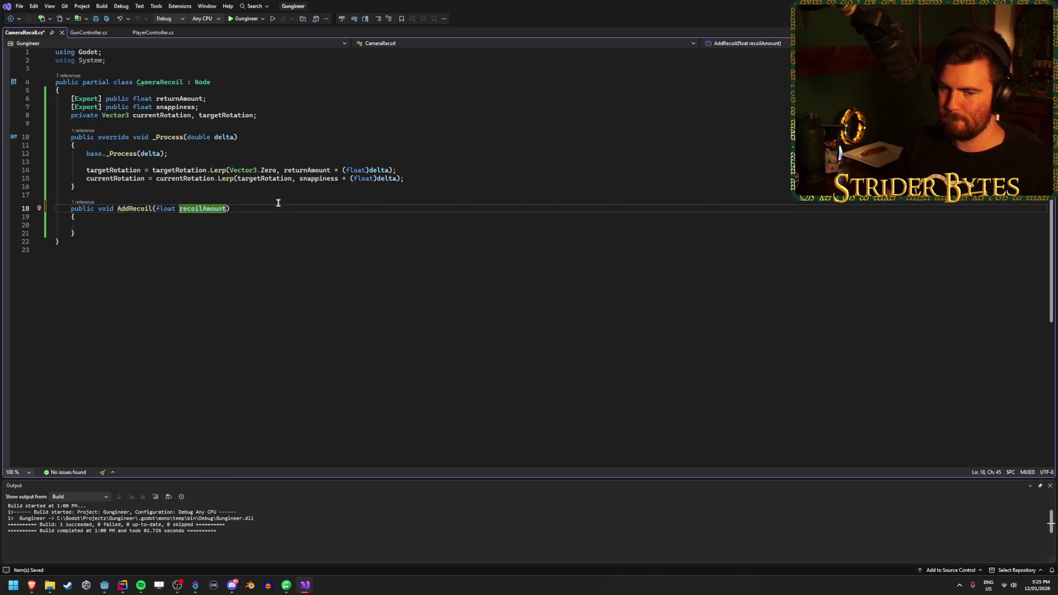
key("BackSpace")
key("BackSpace")
key("BackSpace")
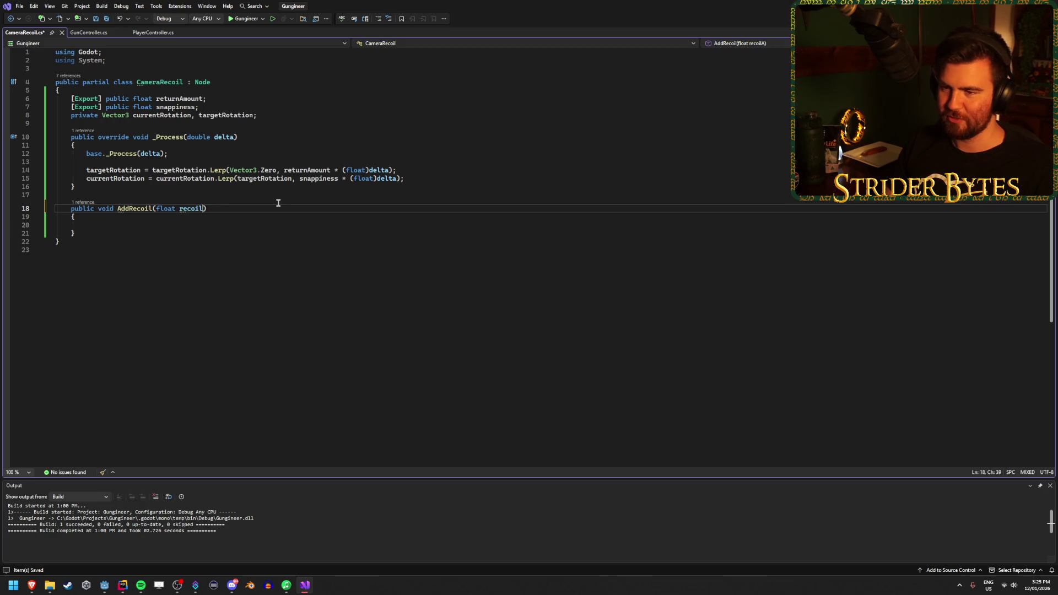
key("BackSpace")
key("BackSpace")
key("BackSpace")
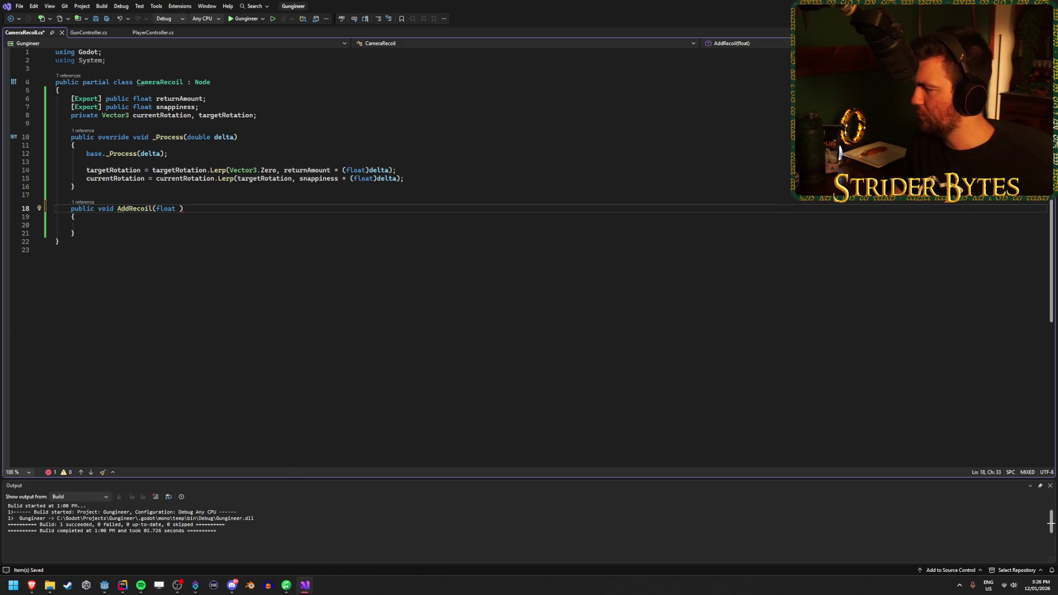
key("alt+Tab")
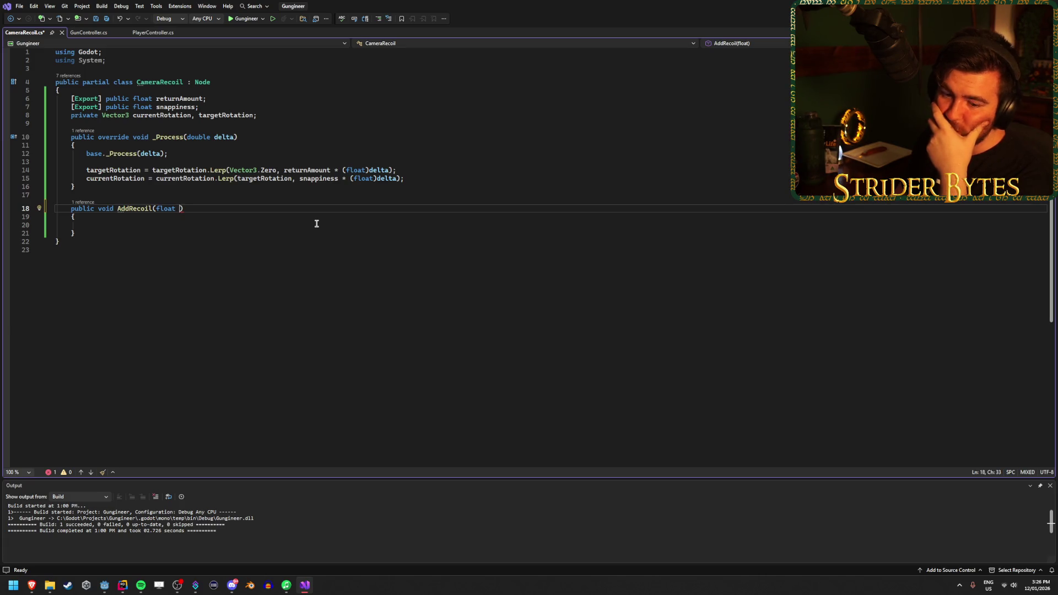
left_click(122, 585)
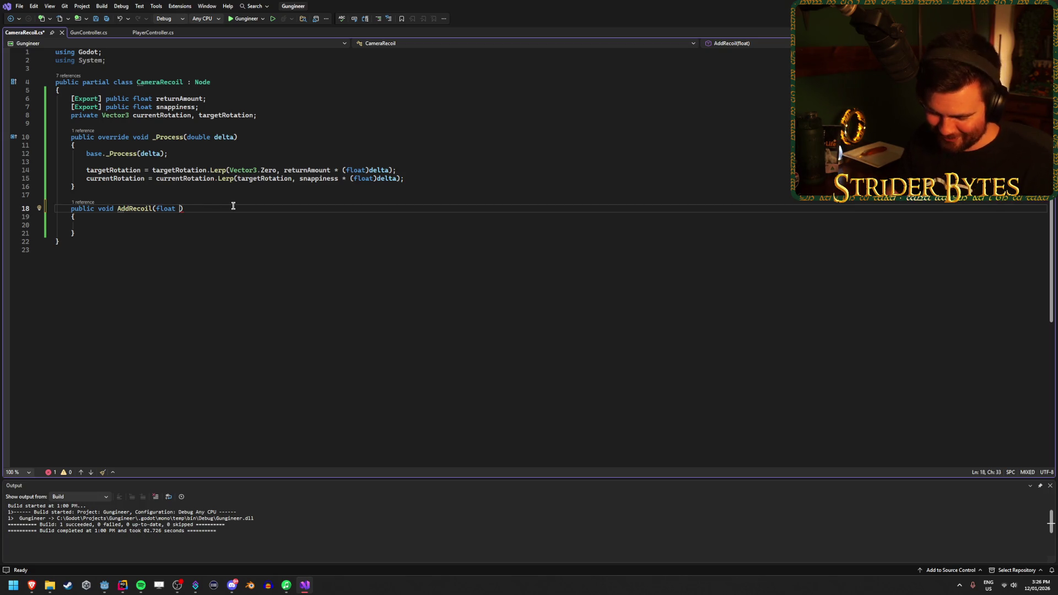
type("reco")
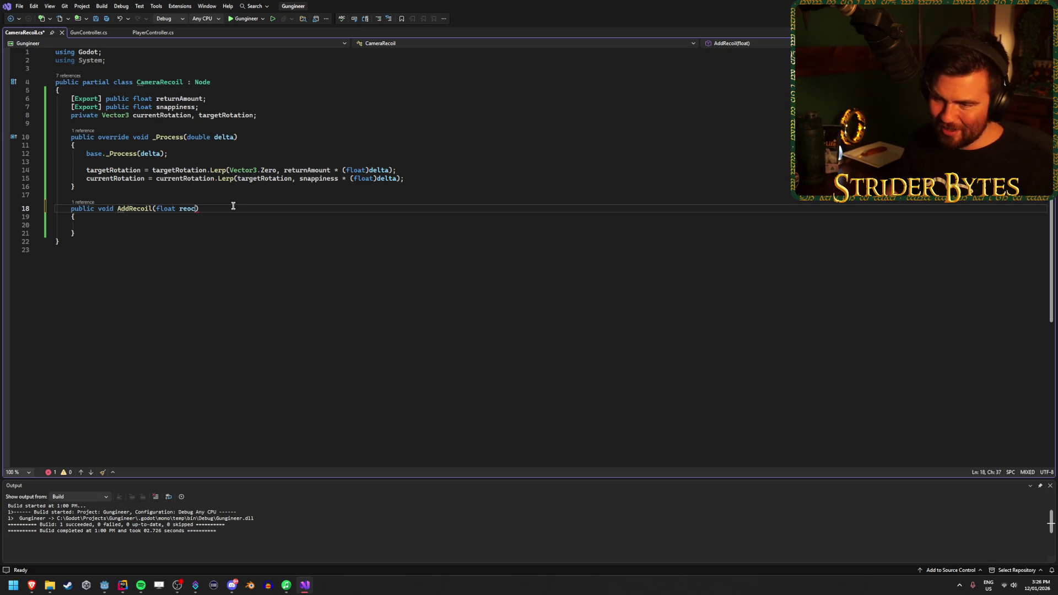
type("il")
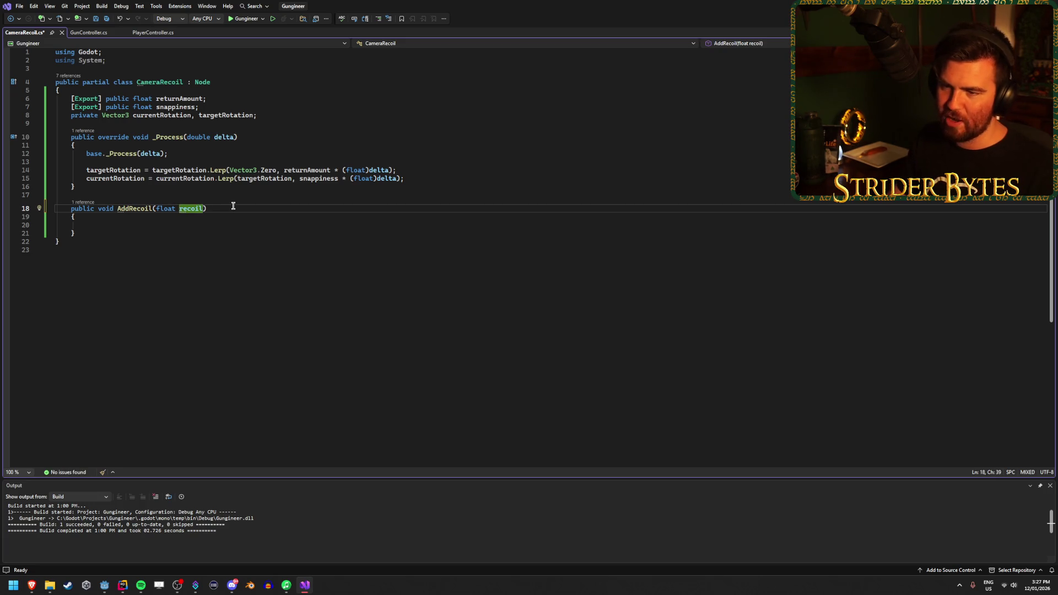
Replace the parameter with 'float verticalRecoil, float horizontalRecoil' and save CameraRecoil.cs
key("ctrl+s")
key("ctrl+w")
type("v")
type("erticalReco")
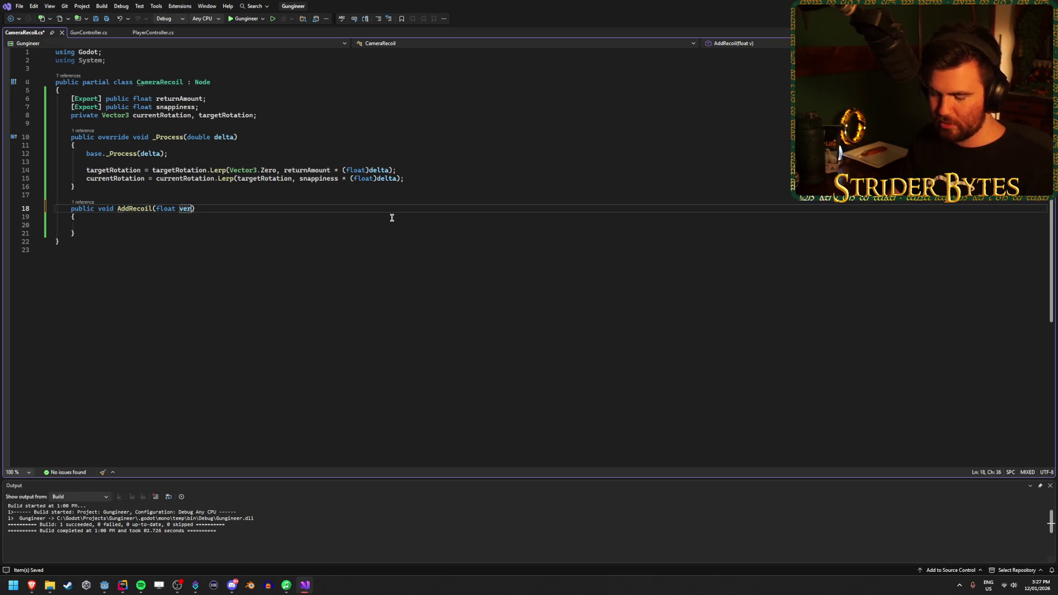
type("il, float ")
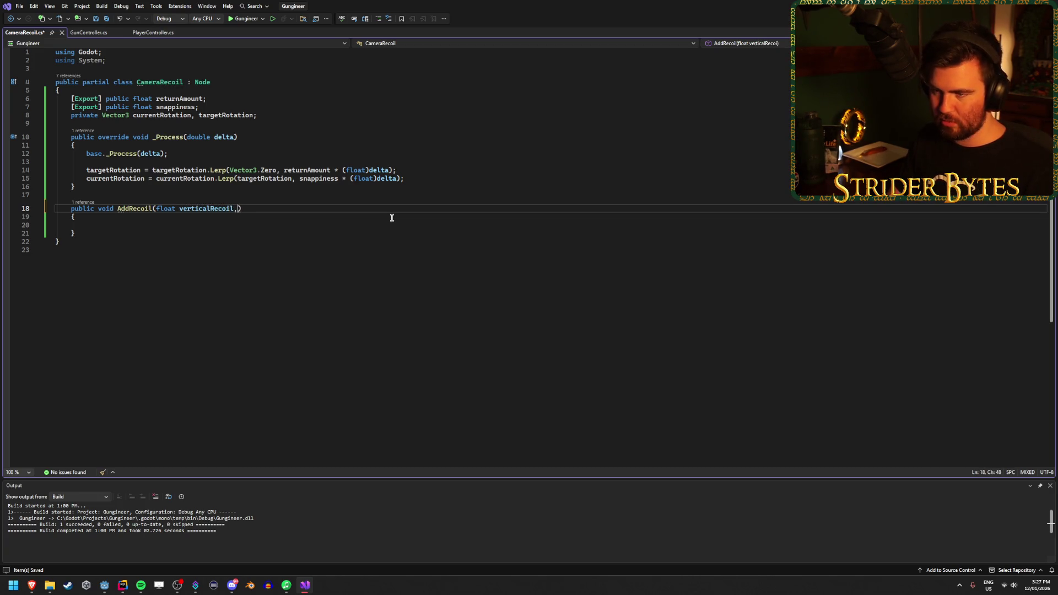
type("horizontal")
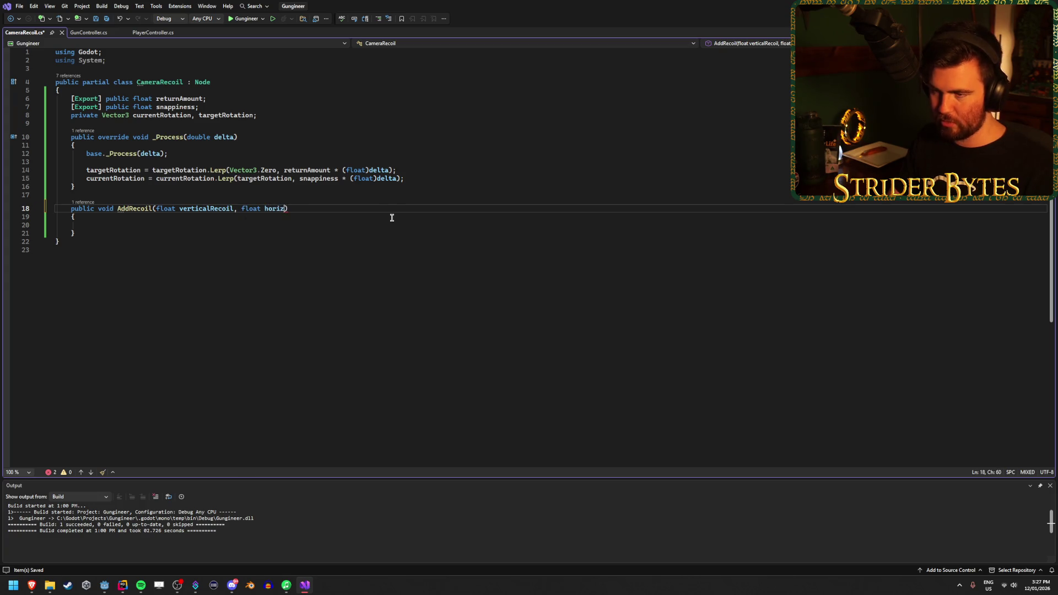
type("Recoil")
key("Down")
key("Down")
key("ctrl+s")
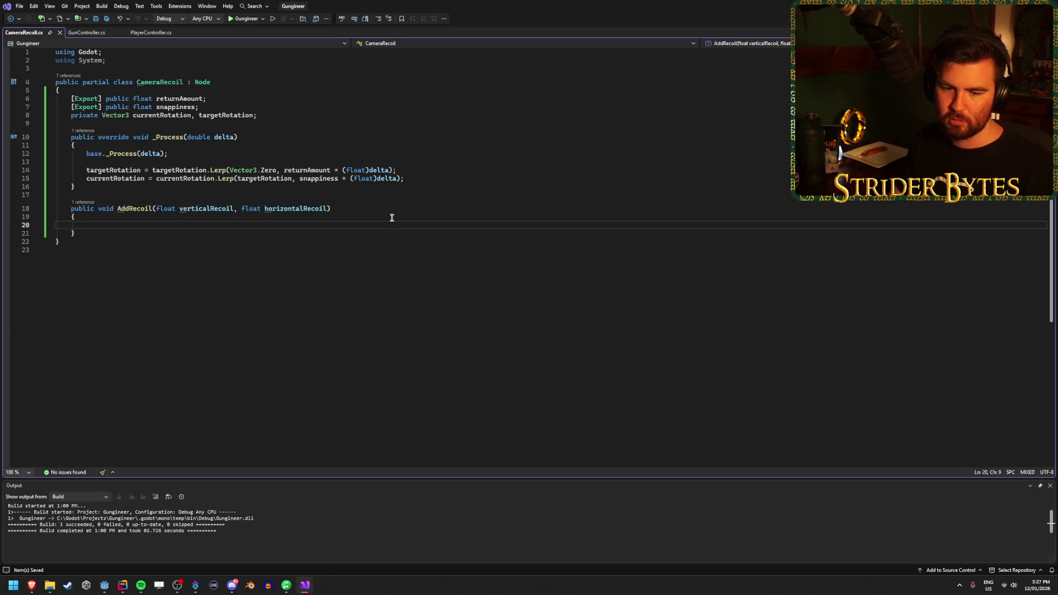
key("alt+Tab")
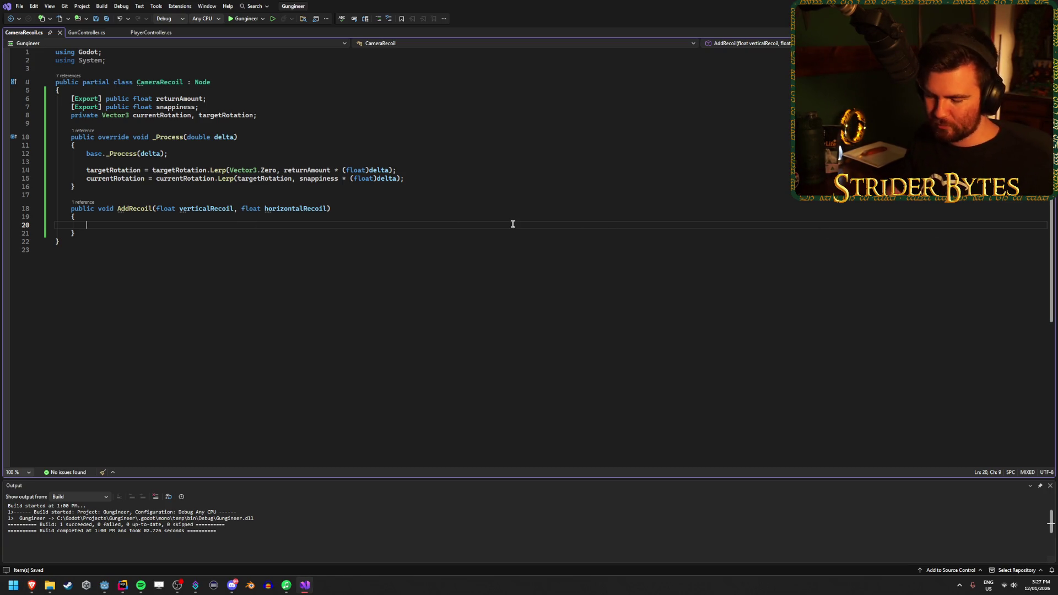
Type 'targetRotation += new Vector3(' as the first line of AddRecoil
type("target")
key("Tab")
type("+=")
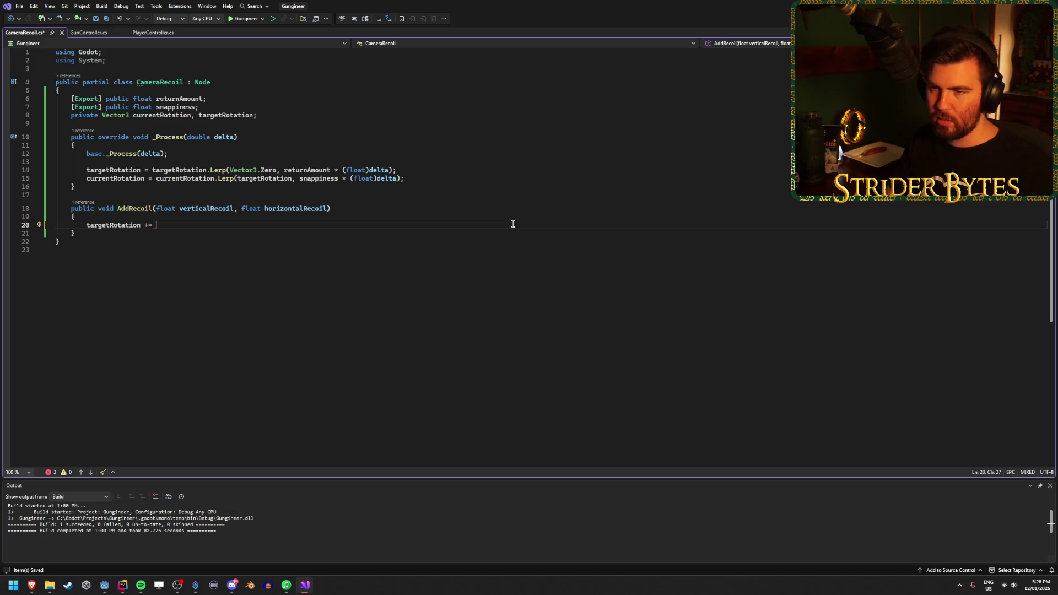
type("new Vector3")
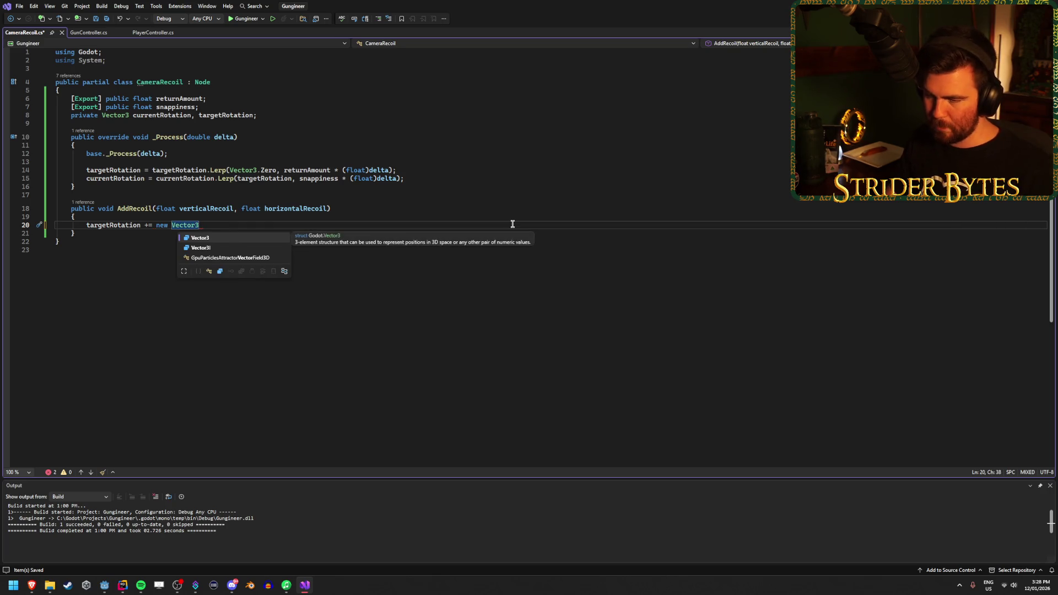
type("(")
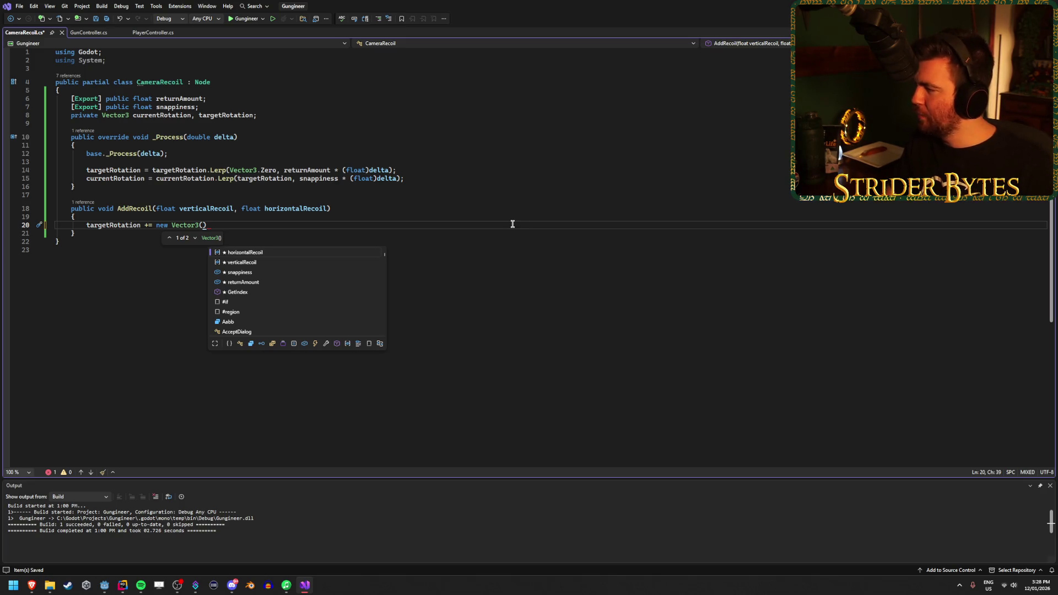
Try a Random call inside the Vector3 arguments, then remove it and leave them empty
type("Rand")
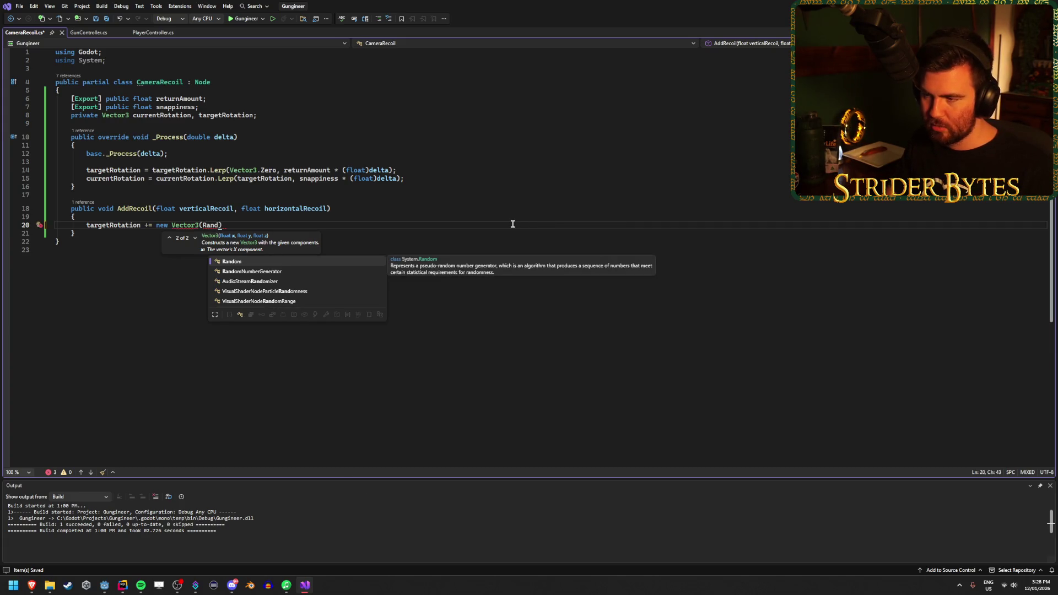
key("Tab")
type(".")
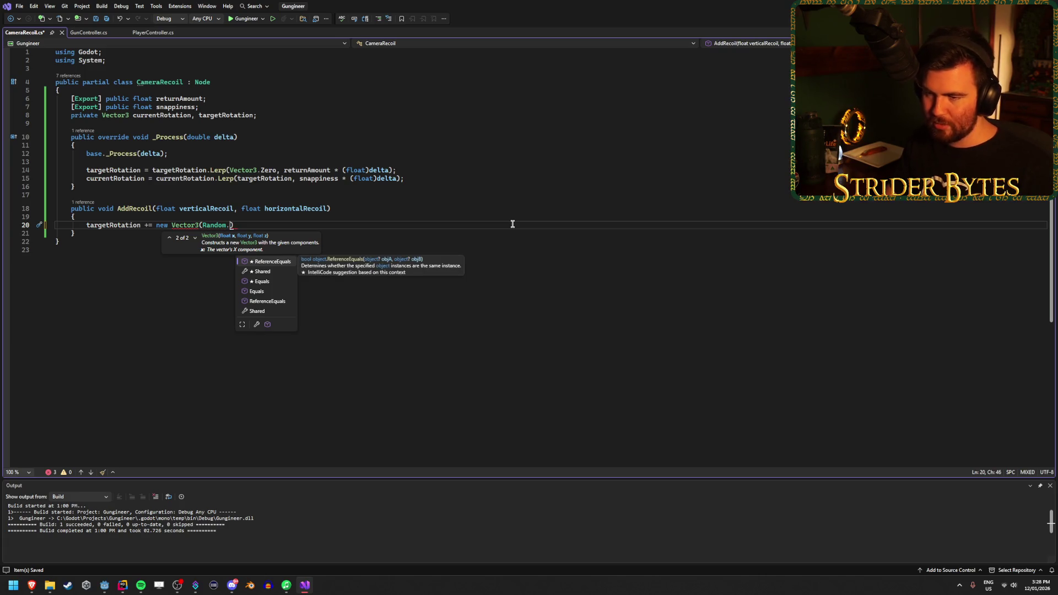
key("BackSpace")
key("BackSpace")
key("BackSpace")
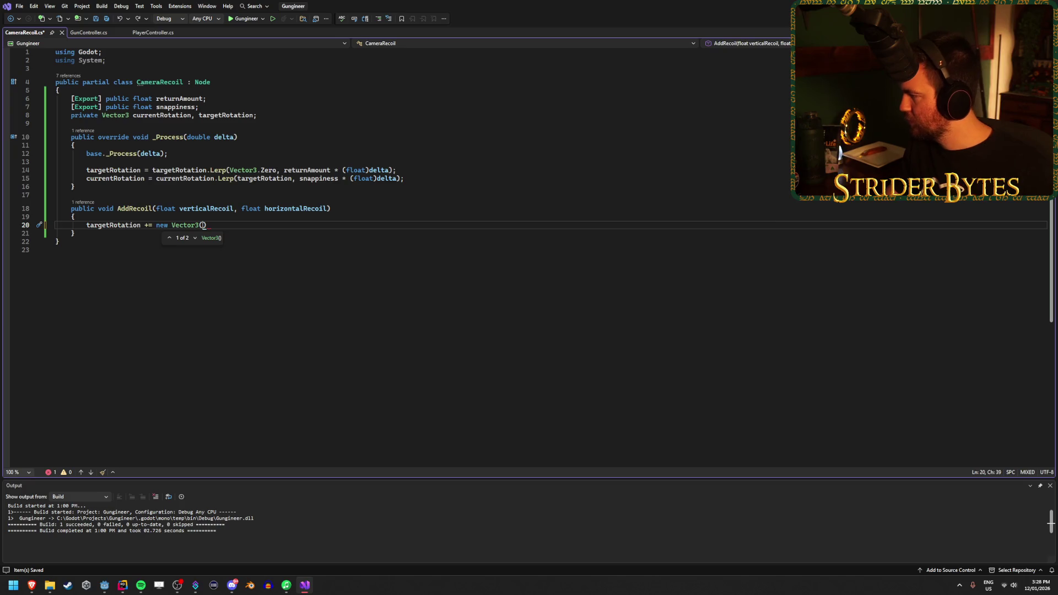
type("rand")
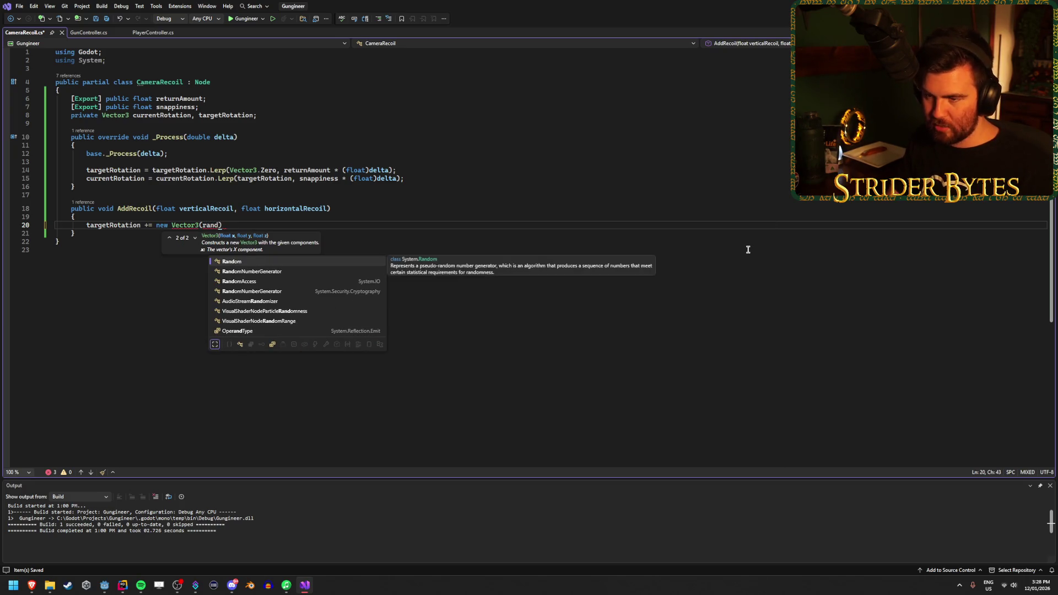
key("BackSpace")
key("BackSpace")
key("BackSpace")
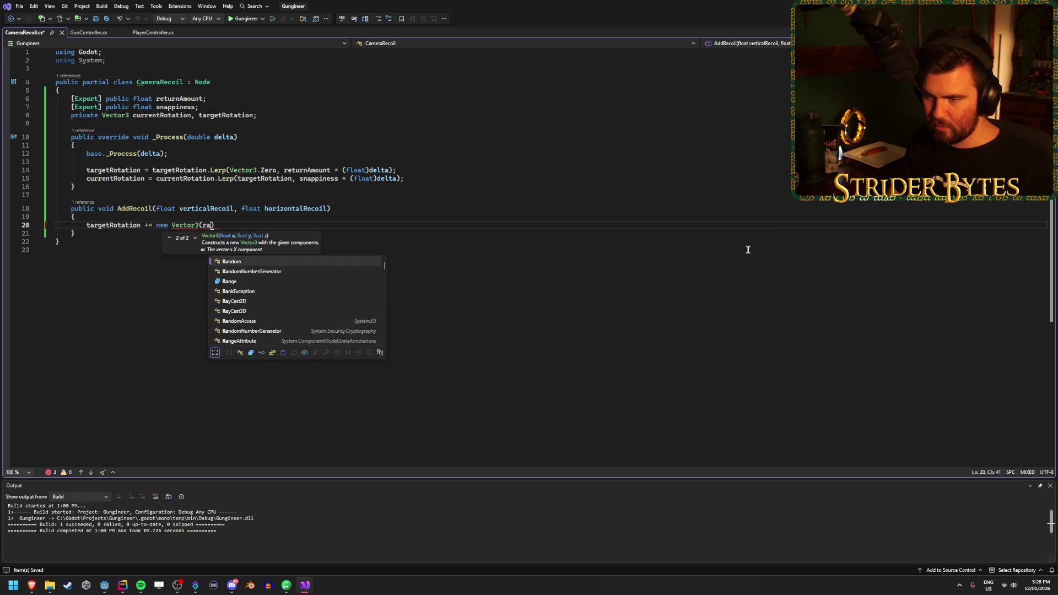
key("Escape")
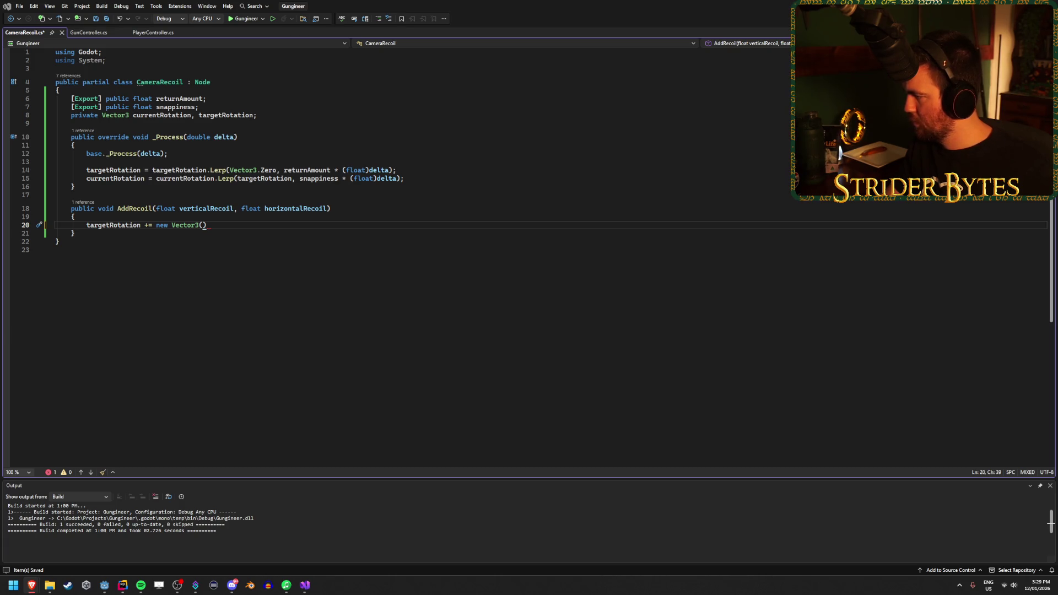
left_click(245, 223)
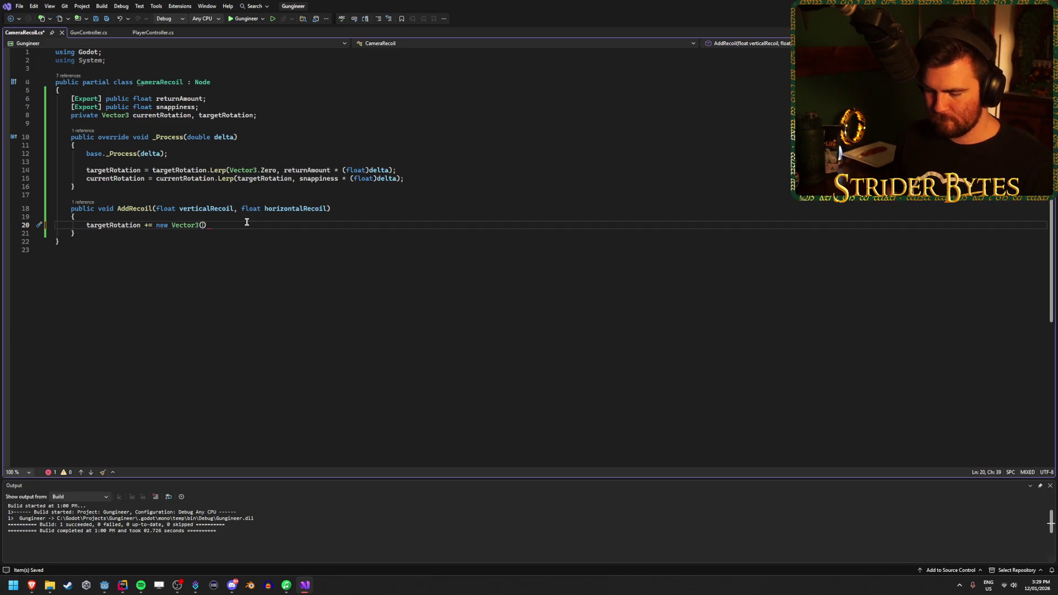
type("Rando")
key("Tab")
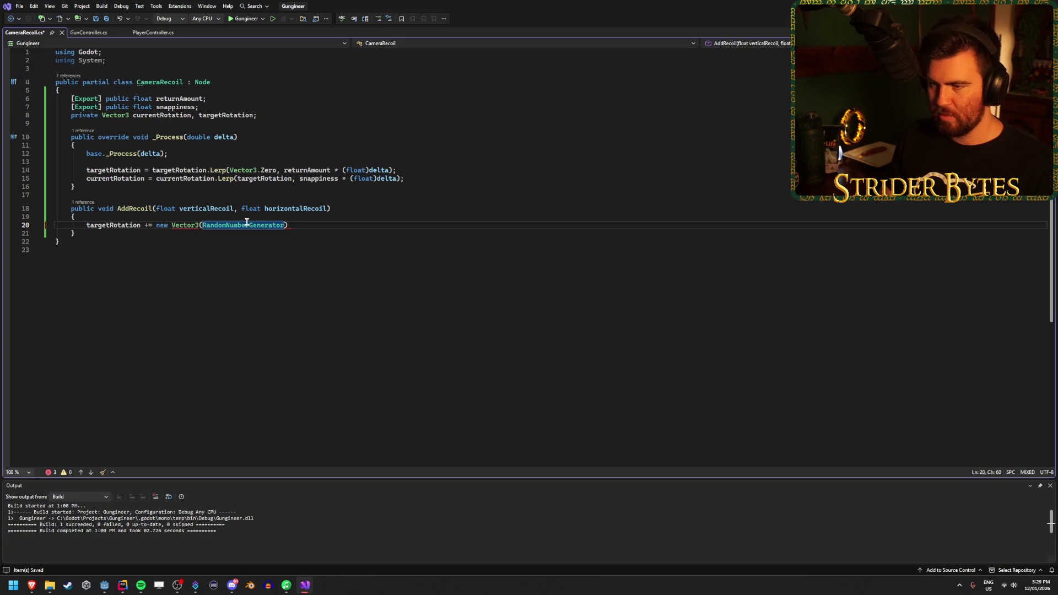
type(".")
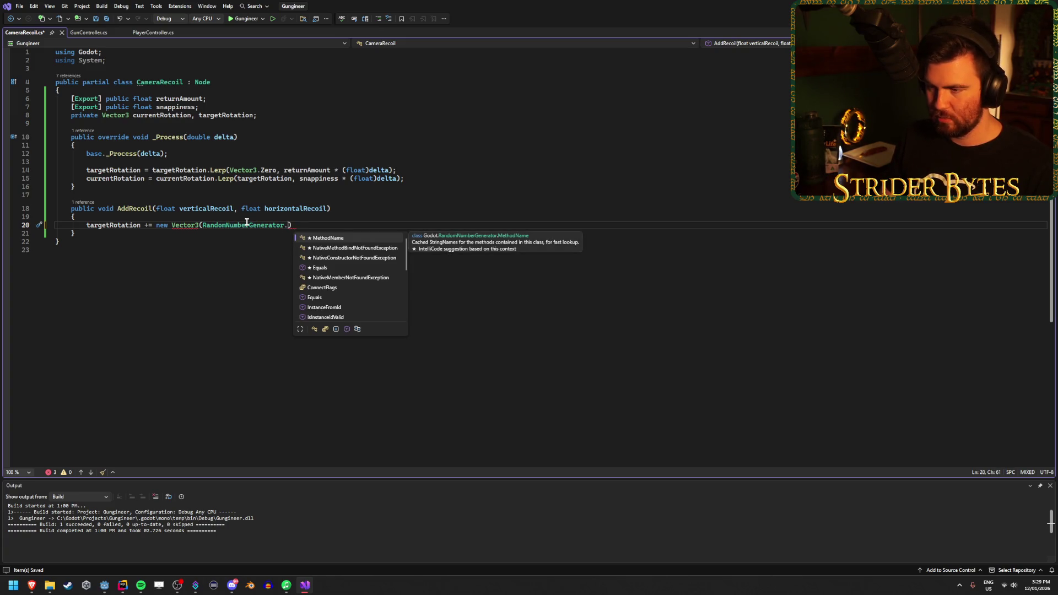
key("BackSpace")
type("()")
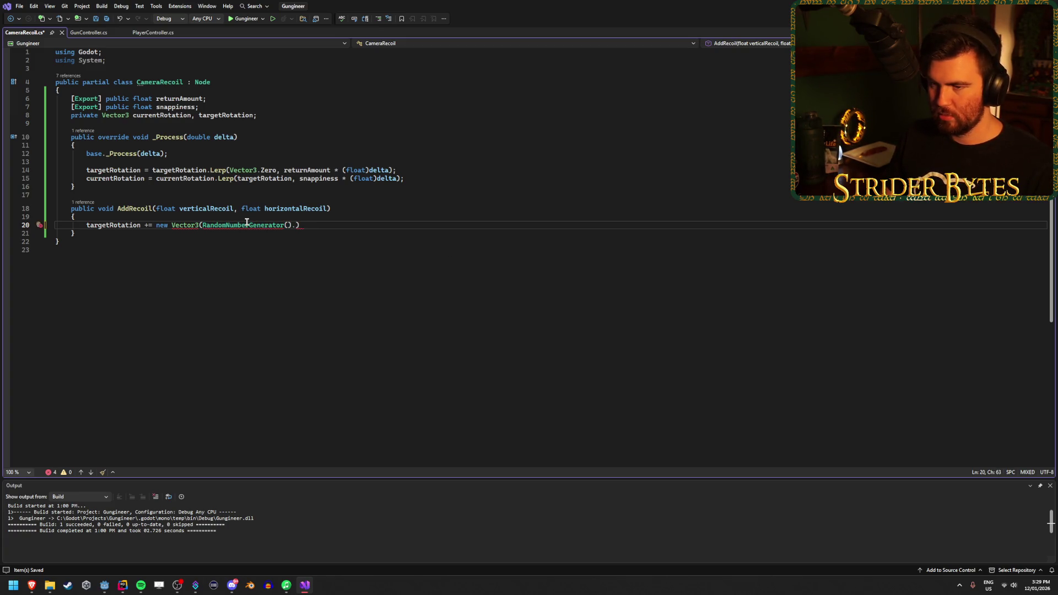
key("BackSpace")
key("BackSpace")
key("BackSpace")
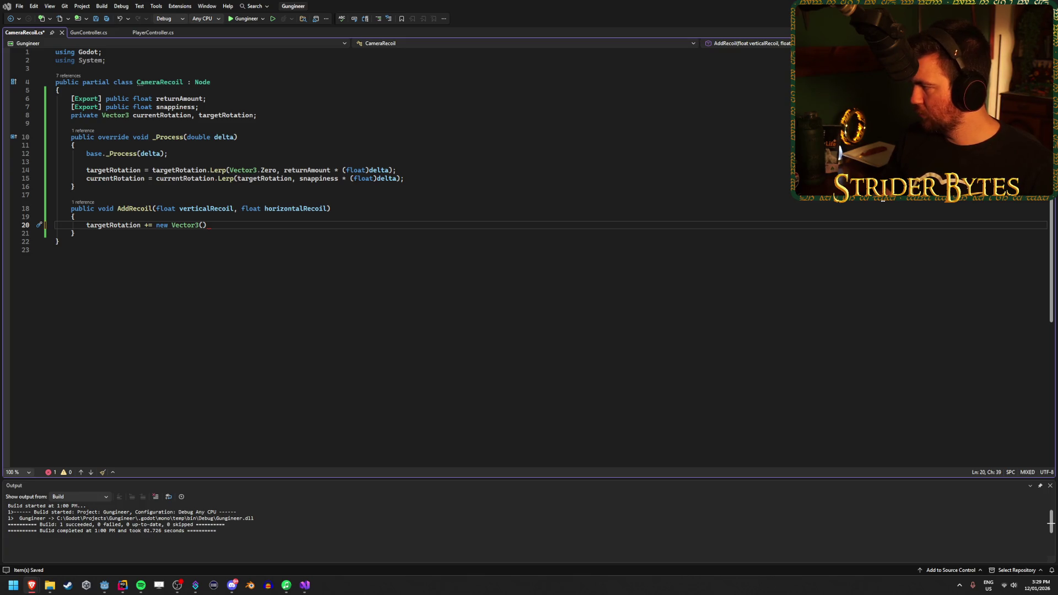
Add a blank line after the targetRotation field declaration
left_click(248, 136)
left_click(274, 115)
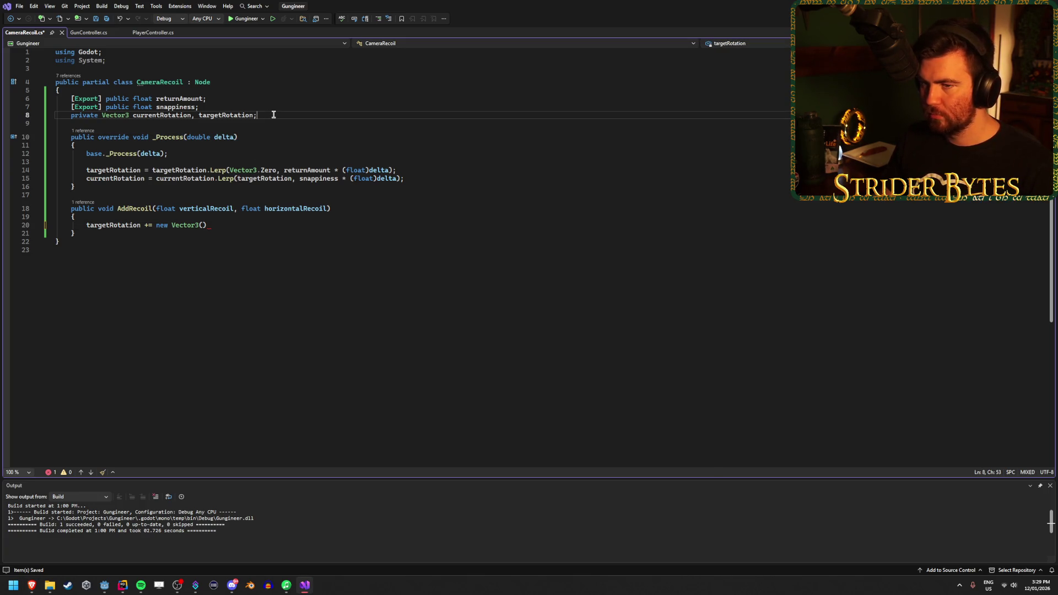
key("Return")
key("Return")
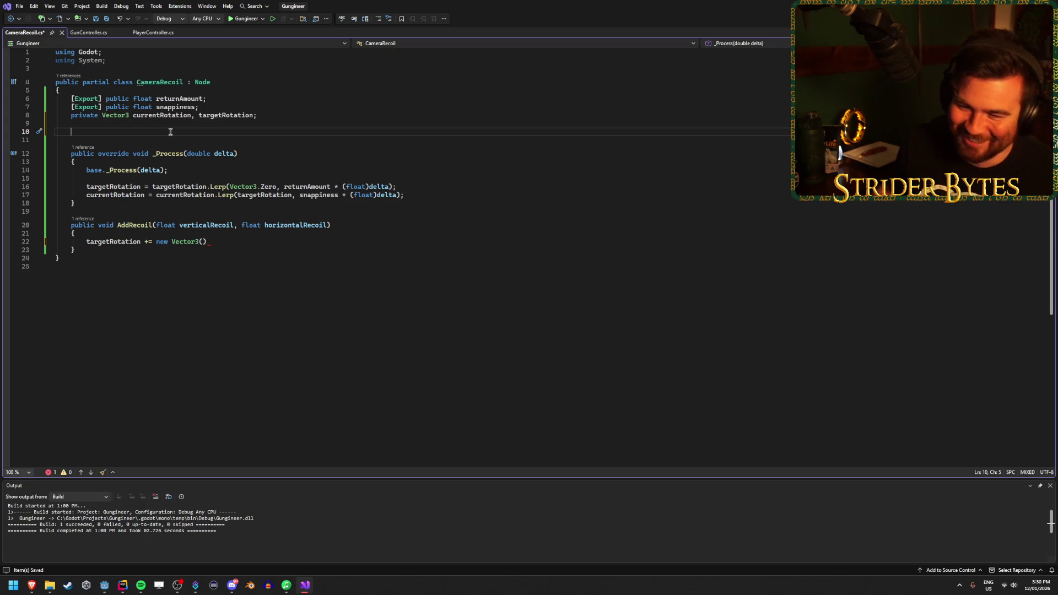
Add an empty _Ready override without its base._Ready() call, and save
type("public v")
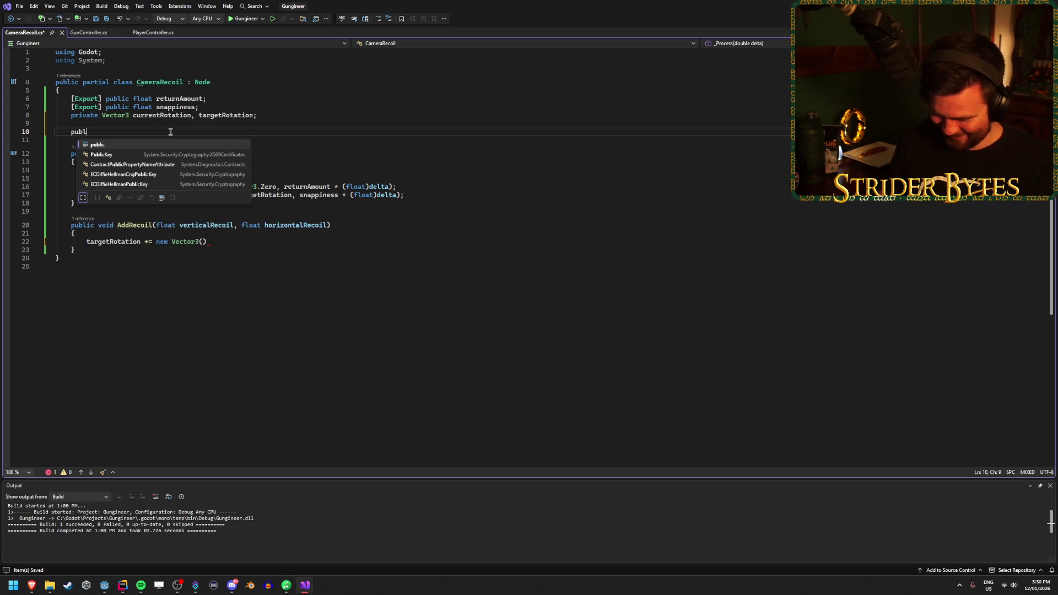
key("BackSpace")
type("ov")
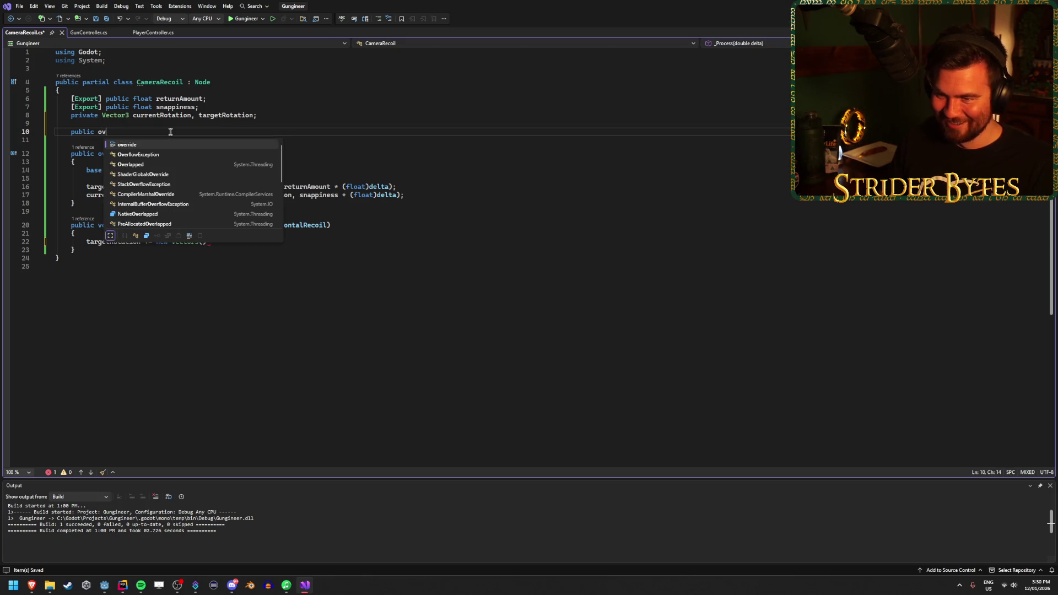
type("erride void _Ready(")
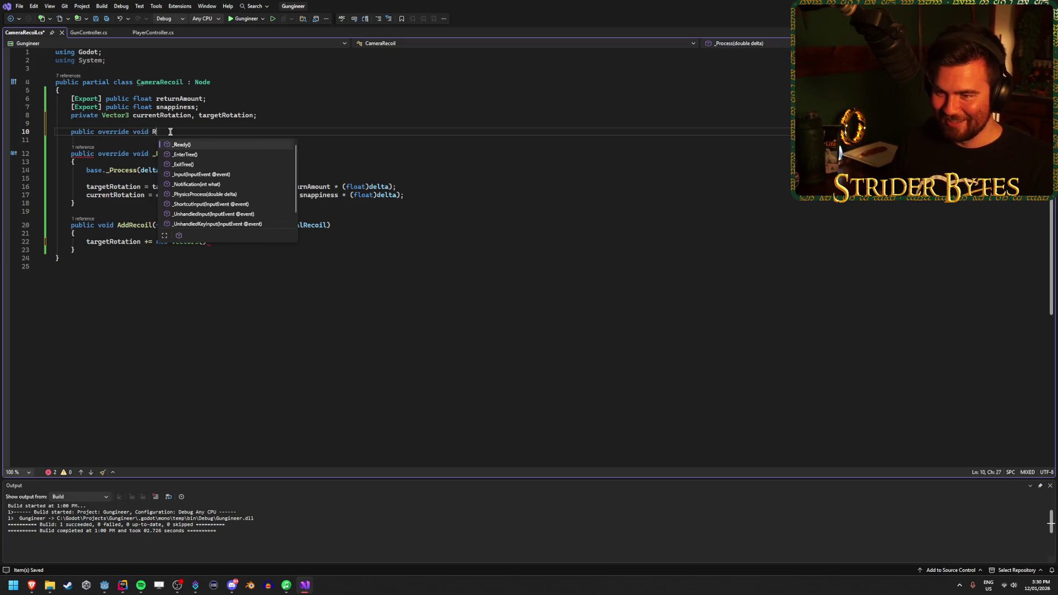
key("Tab")
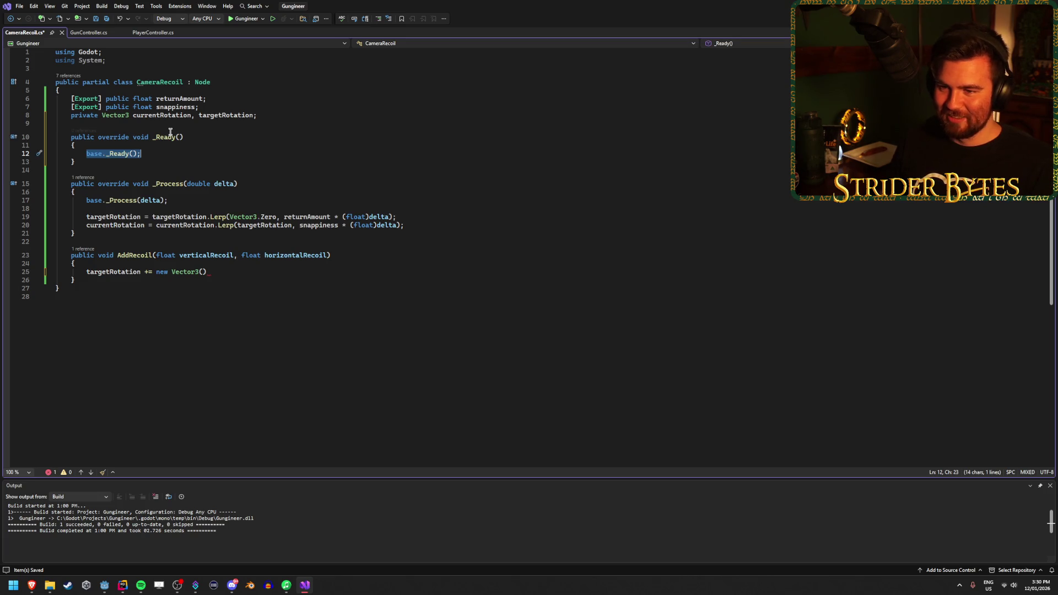
key("BackSpace")
key("ctrl+s")
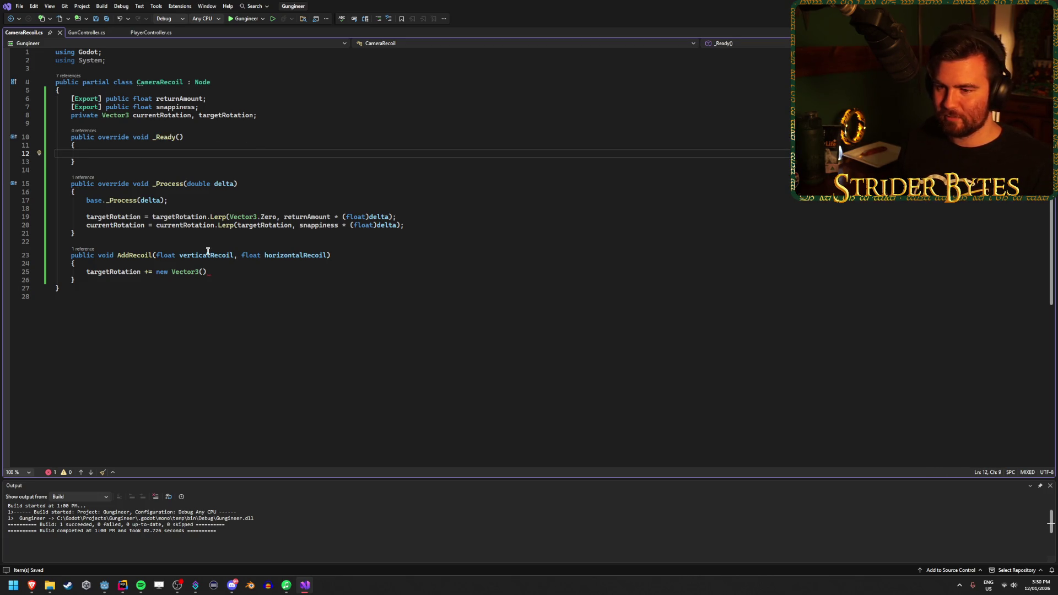
Delete the base._Process(delta) line from _Process and save
left_click(195, 199)
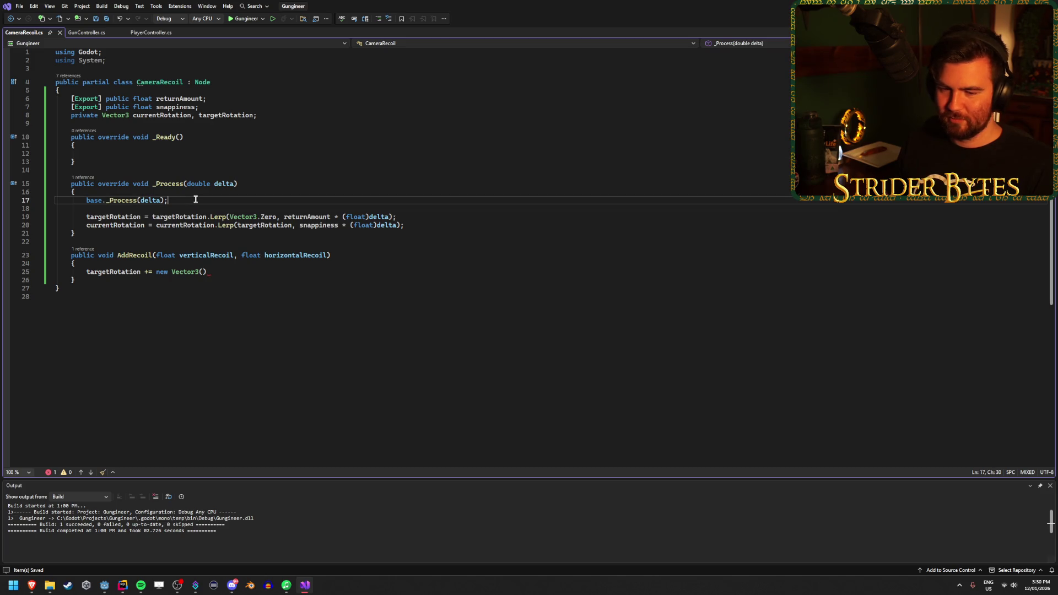
key("ctrl+x")
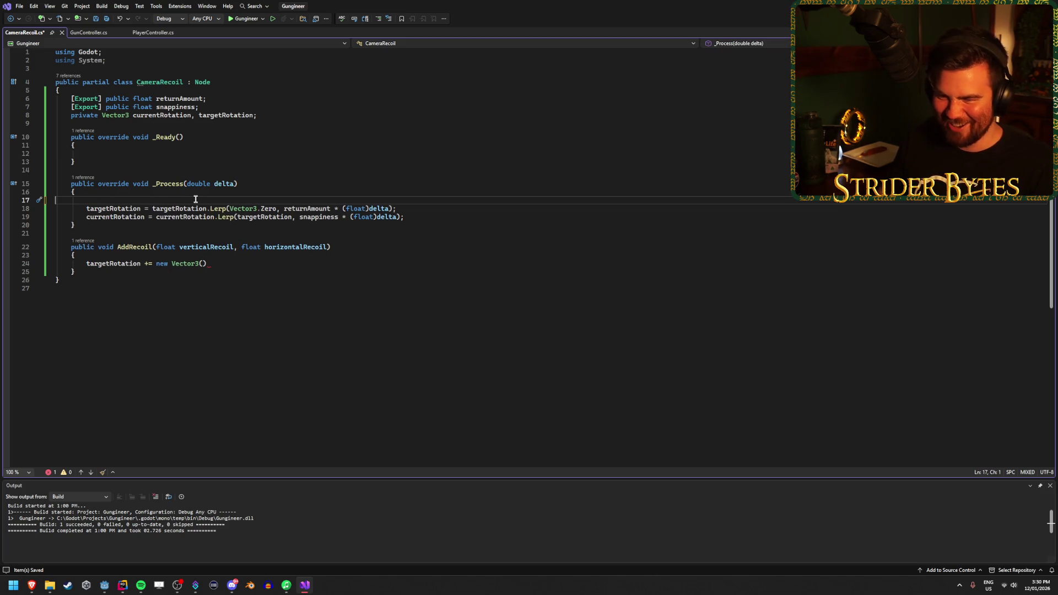
key("ctrl+x")
key("ctrl+s")
left_click(120, 154)
key("shift+Down")
left_click(120, 154)
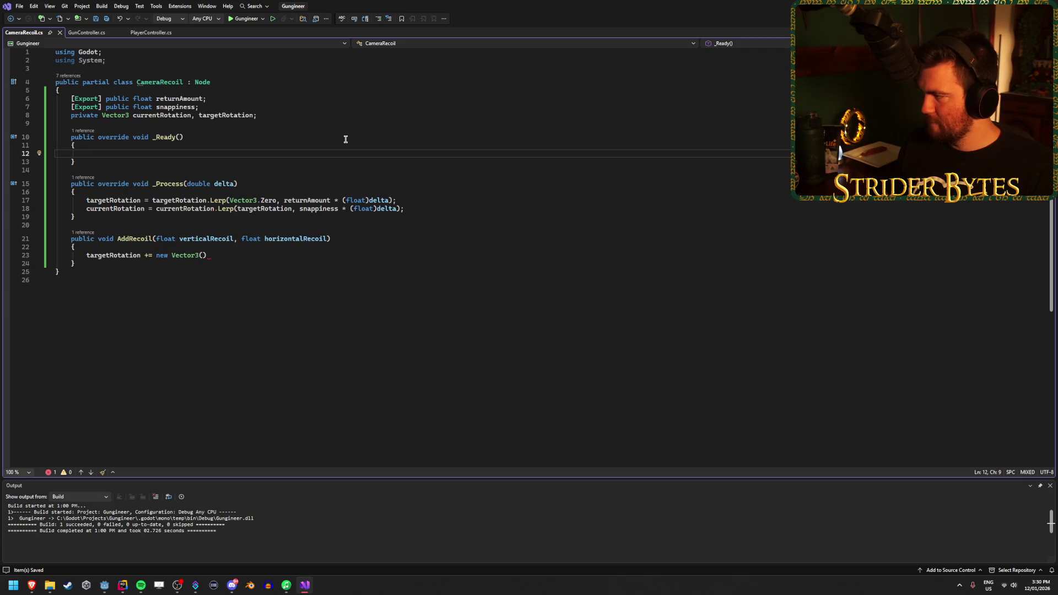
Start a new private Random field declaration below the existing fields
left_click(297, 115)
key("Return")
key("Return")
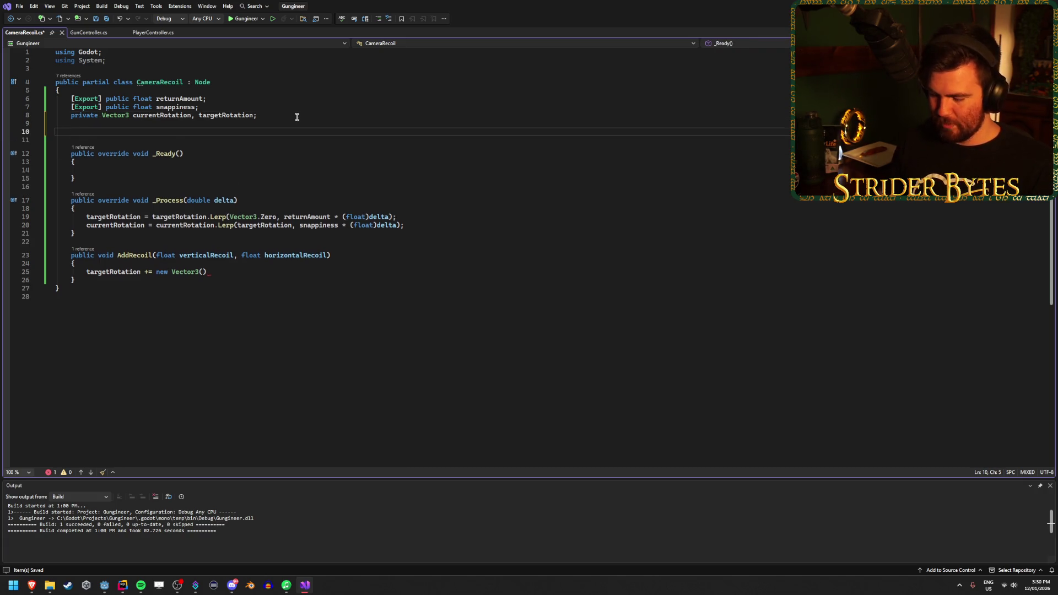
type("private ")
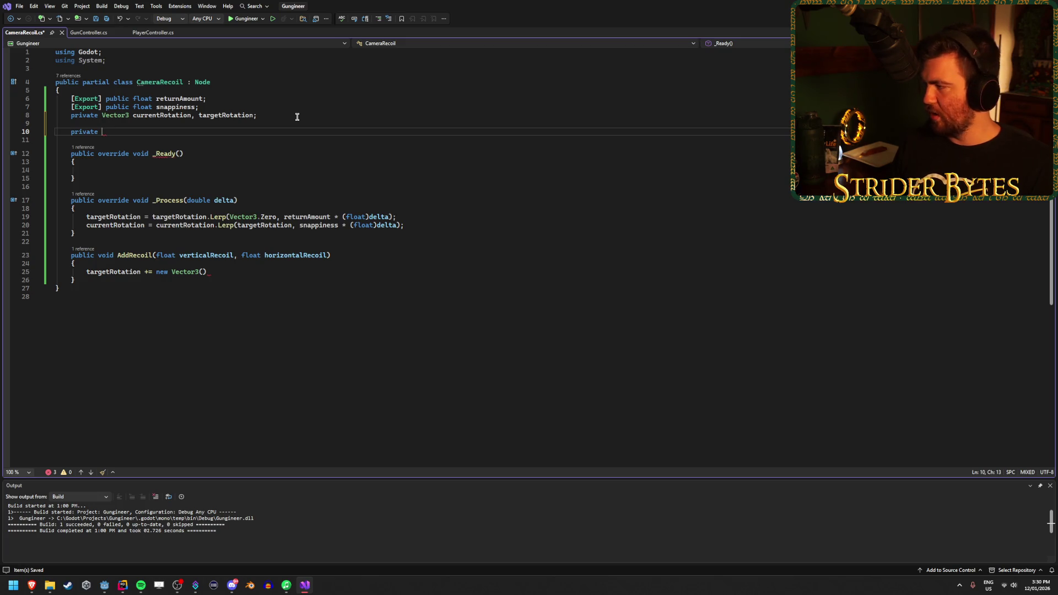
type("Rand")
Declare 'private RandomNumberGenerator rng;' and call rng.Randomize(); inside _Ready, then save
key("Tab")
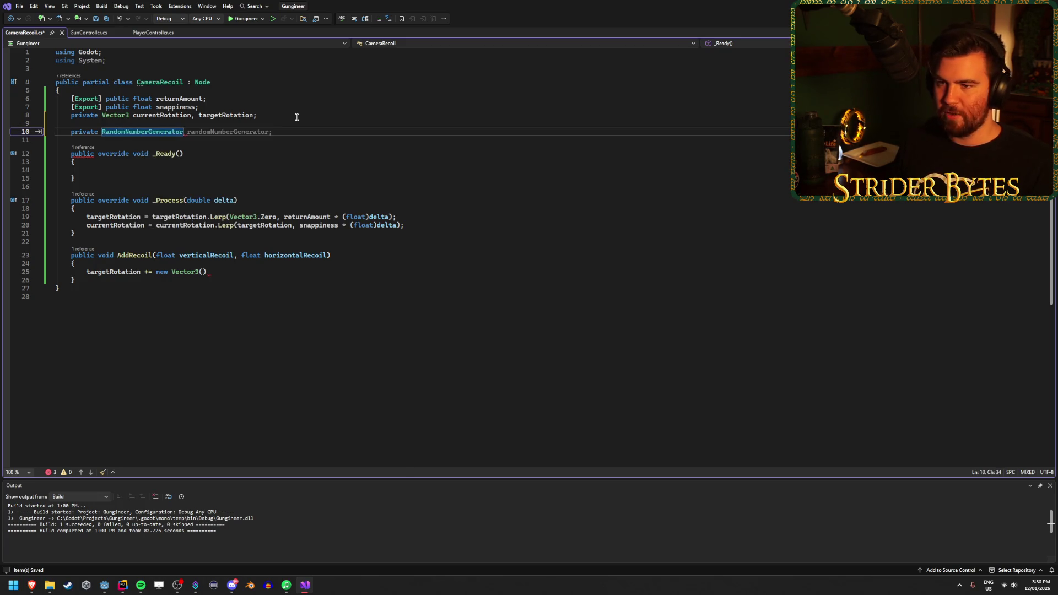
type(" rng;")
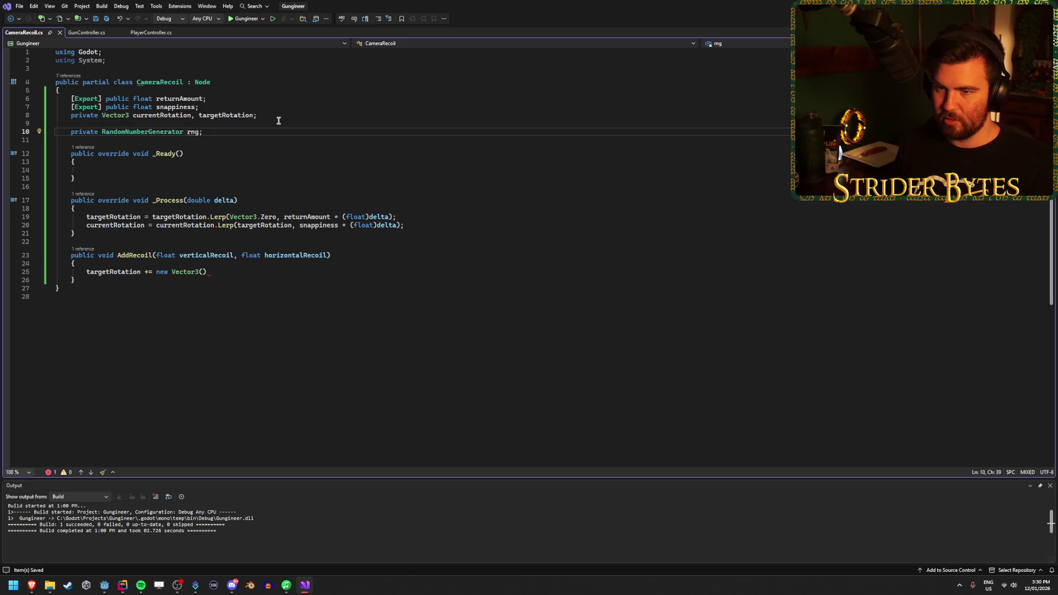
left_click(130, 176)
key("Up")
key("Tab")
type("rng.Ra")
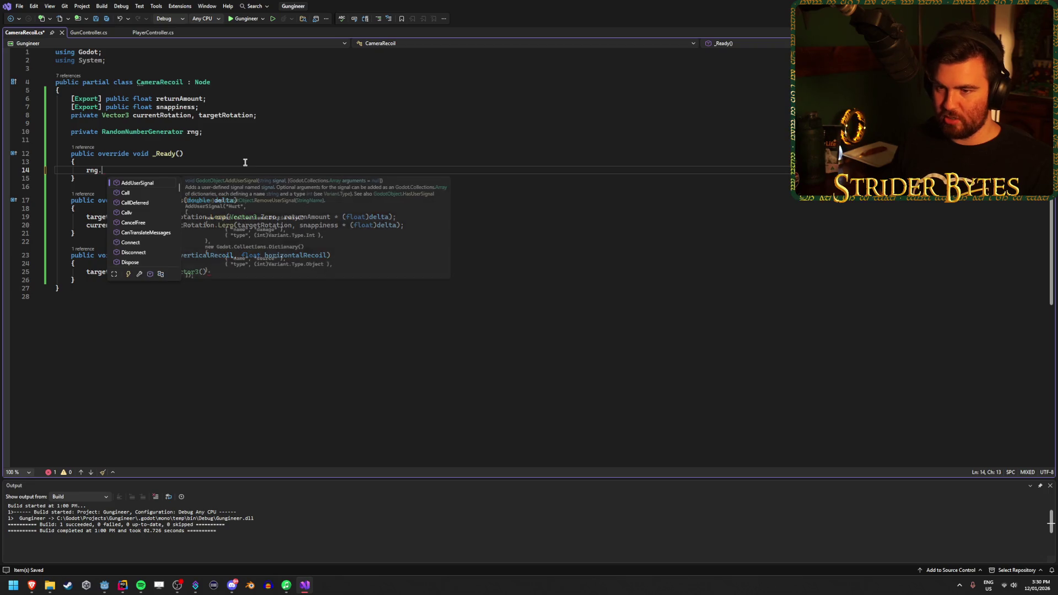
key("Down")
key("Down")
key("Down")
key("Tab")
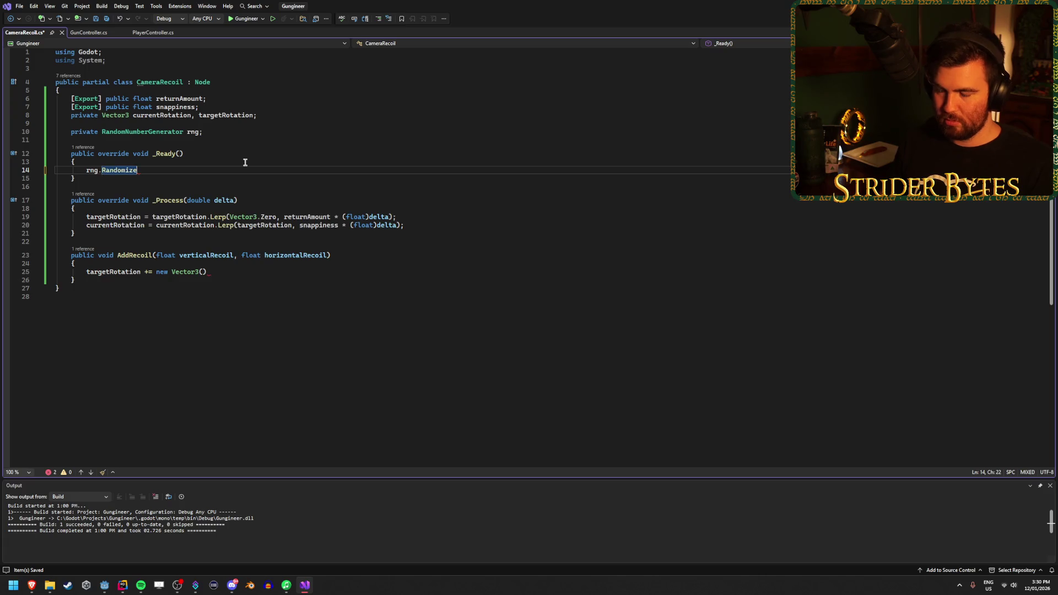
type("();")
key("ctrl+s")
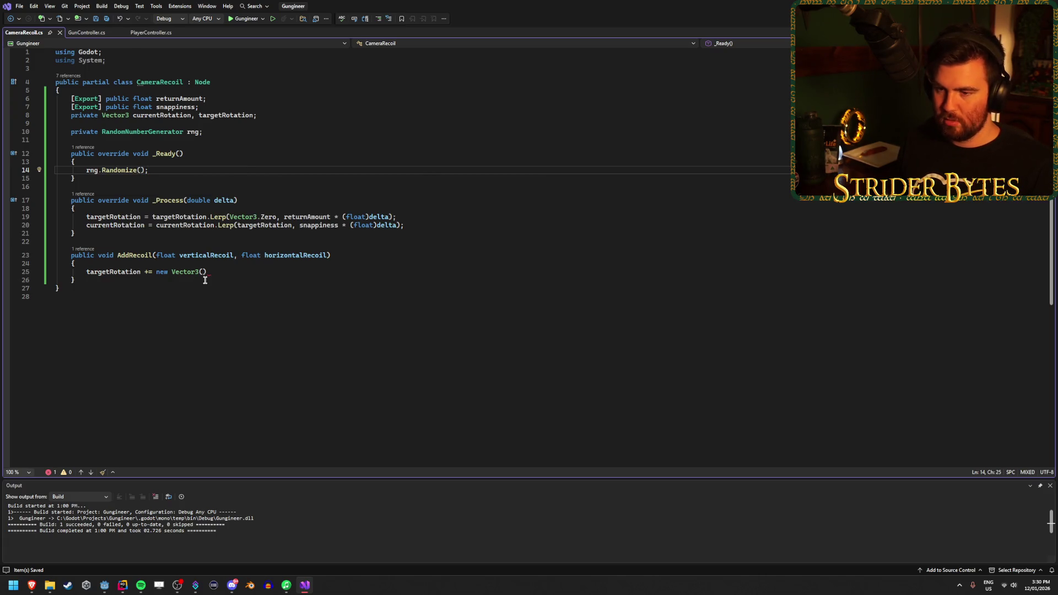
left_click(203, 271)
Inside new Vector3(), start an rng. call and browse the available rng methods
type("rng")
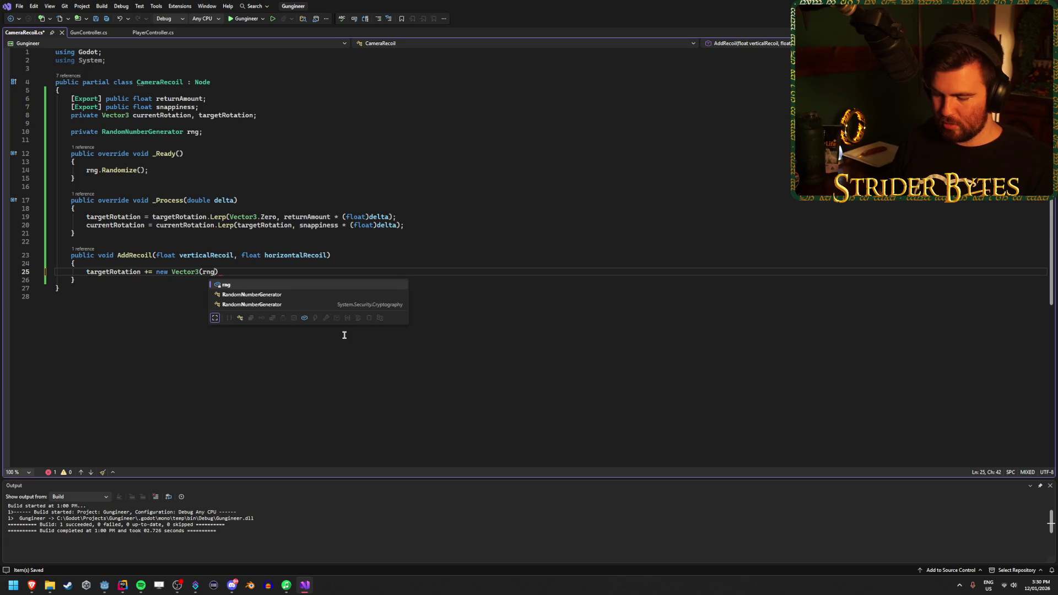
type(".")
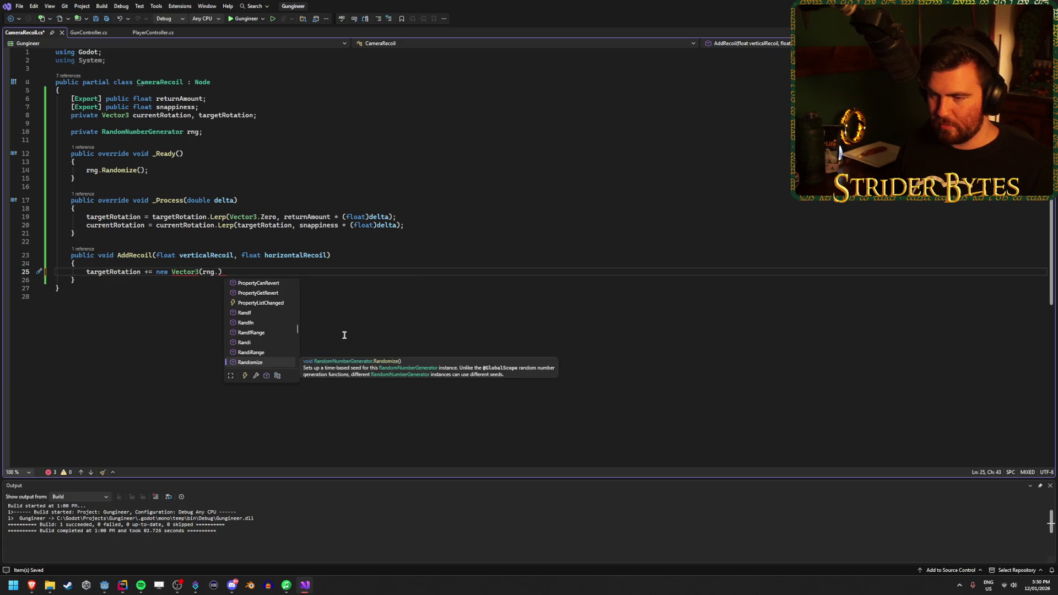
key("Up")
key("Up")
key("Up")
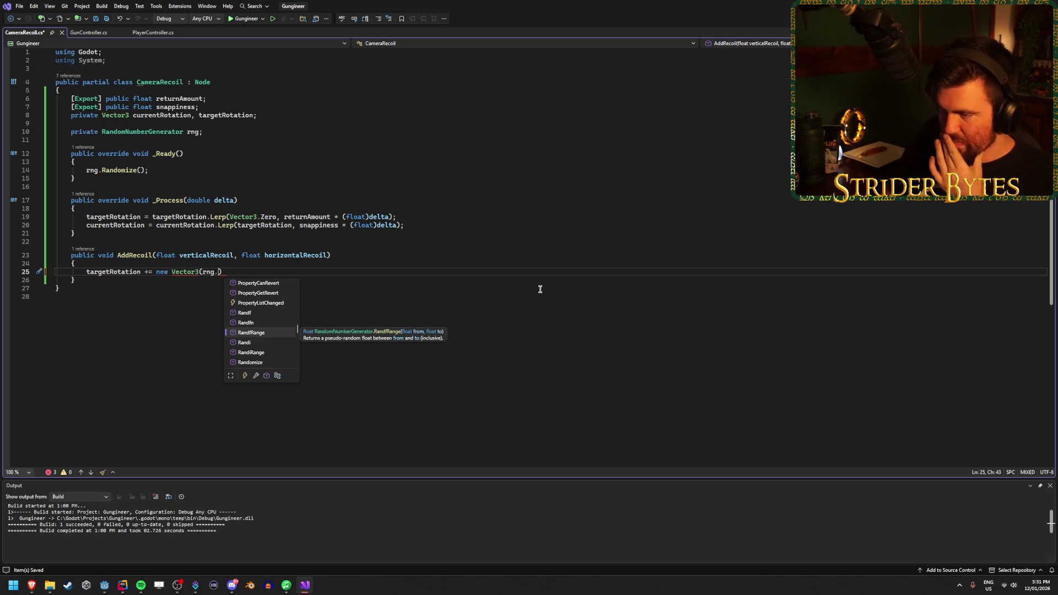
key("Down")
key("Down")
key("Down")
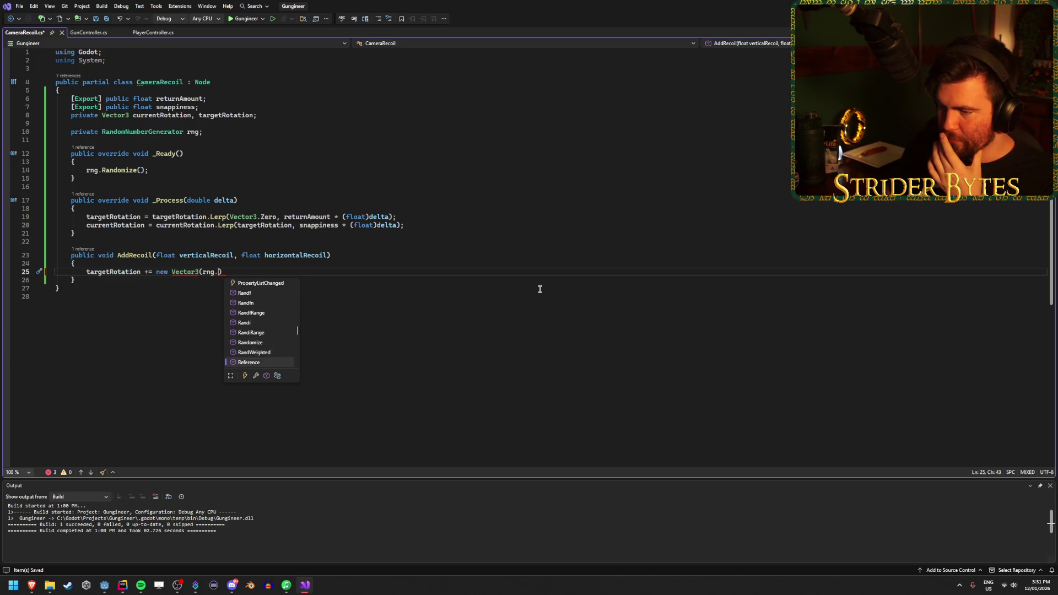
key("Down")
key("Down")
key("Down")
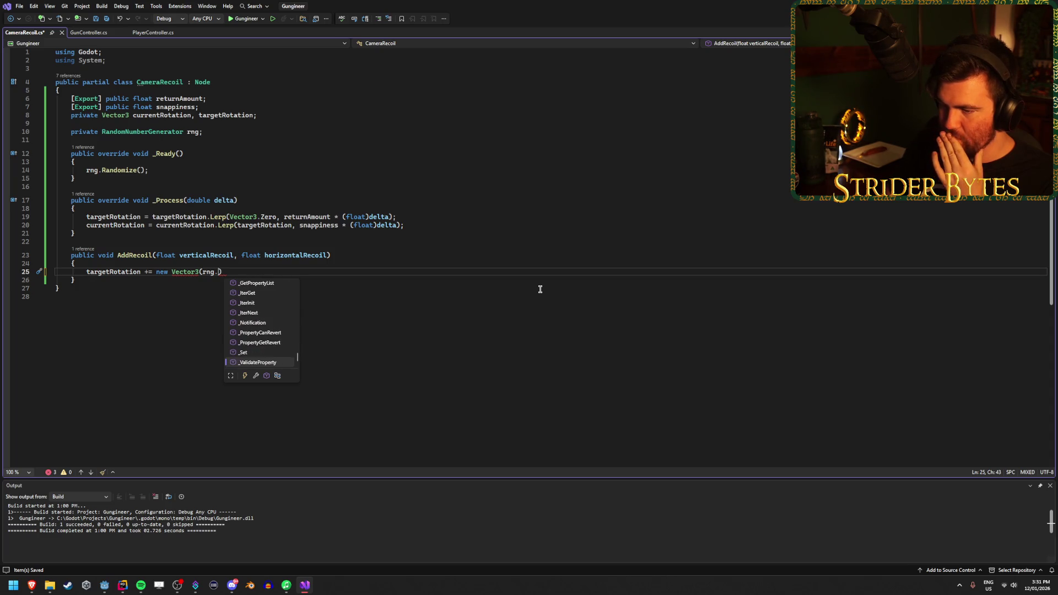
key("Up")
key("Up")
key("Up")
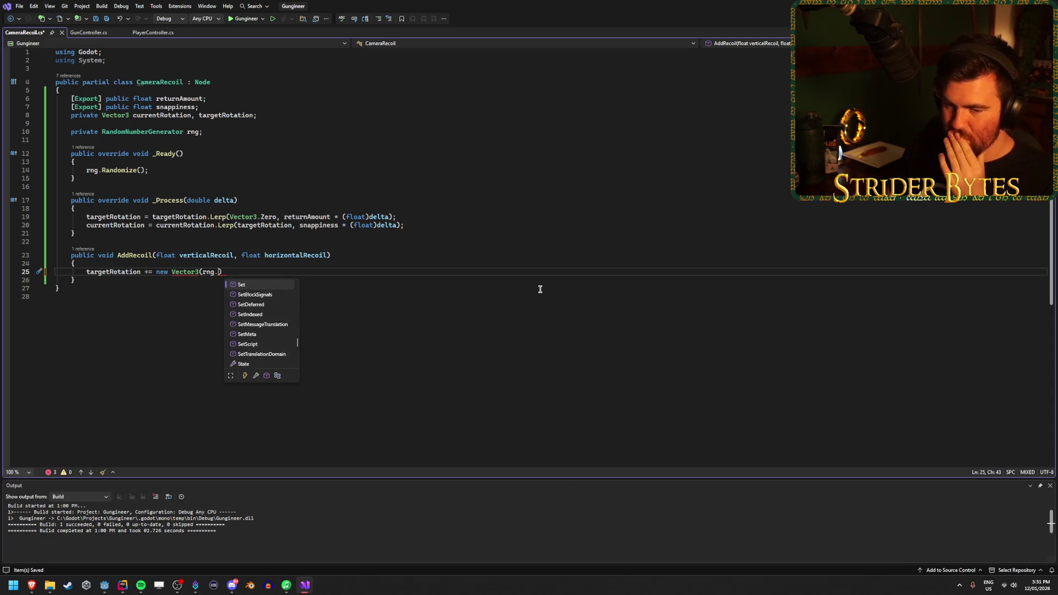
key("Up")
key("Up")
key("Up")
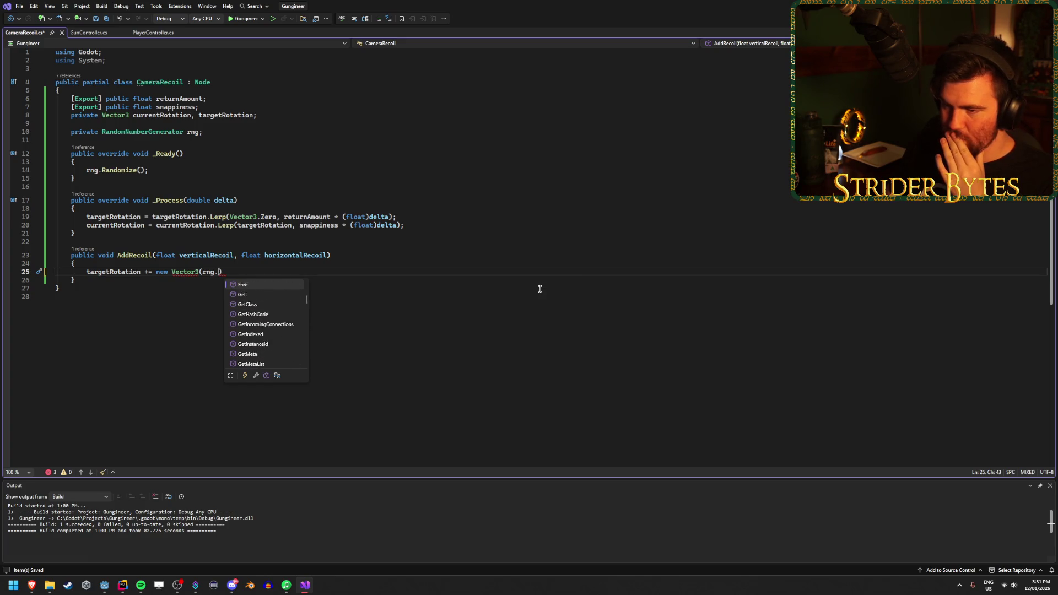
Insert rng.RandfRange into the Vector3 with horizontalRecoil as its bounds
type("rand")
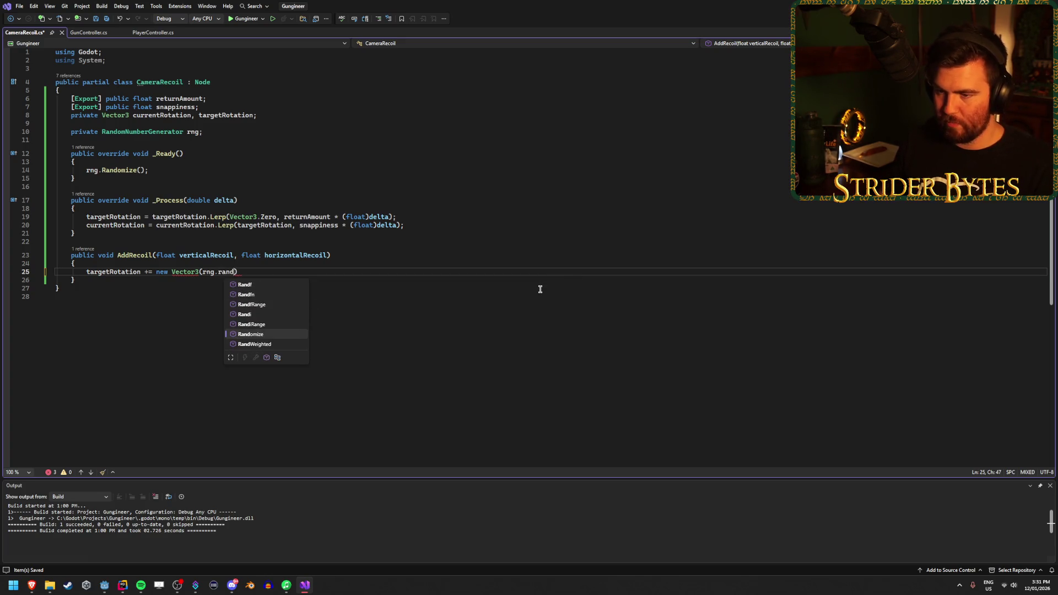
key("Up")
key("Up")
key("Up")
key("Down")
key("Down")
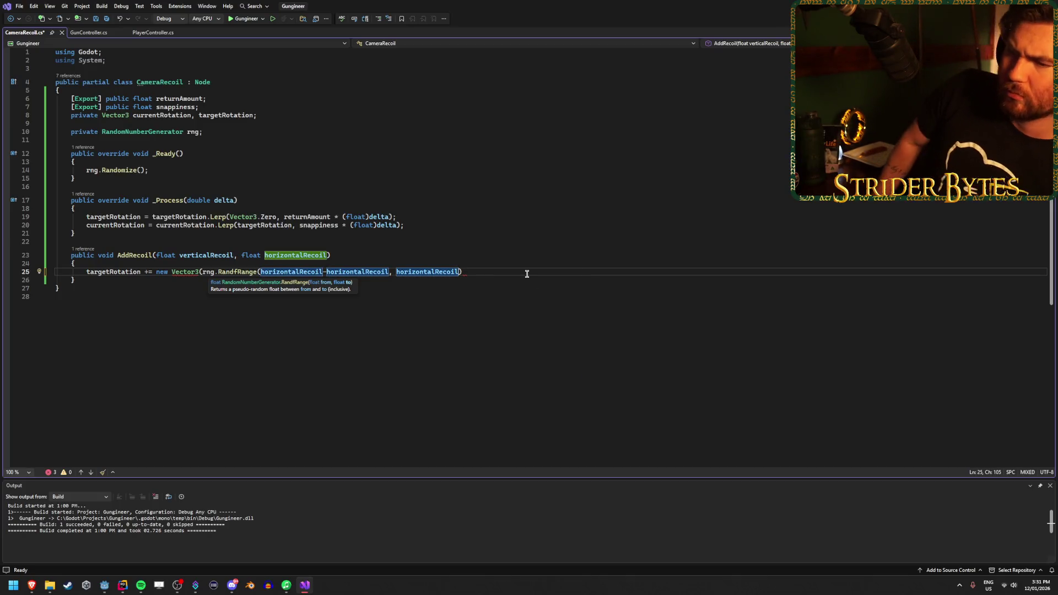
type(",")
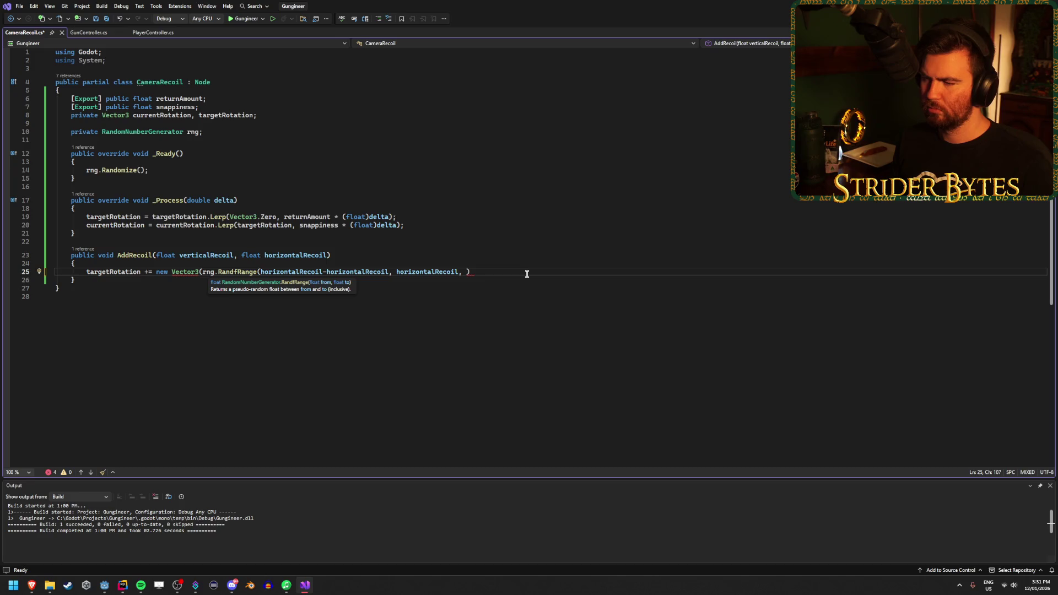
key("Escape")
key("alt+Tab")
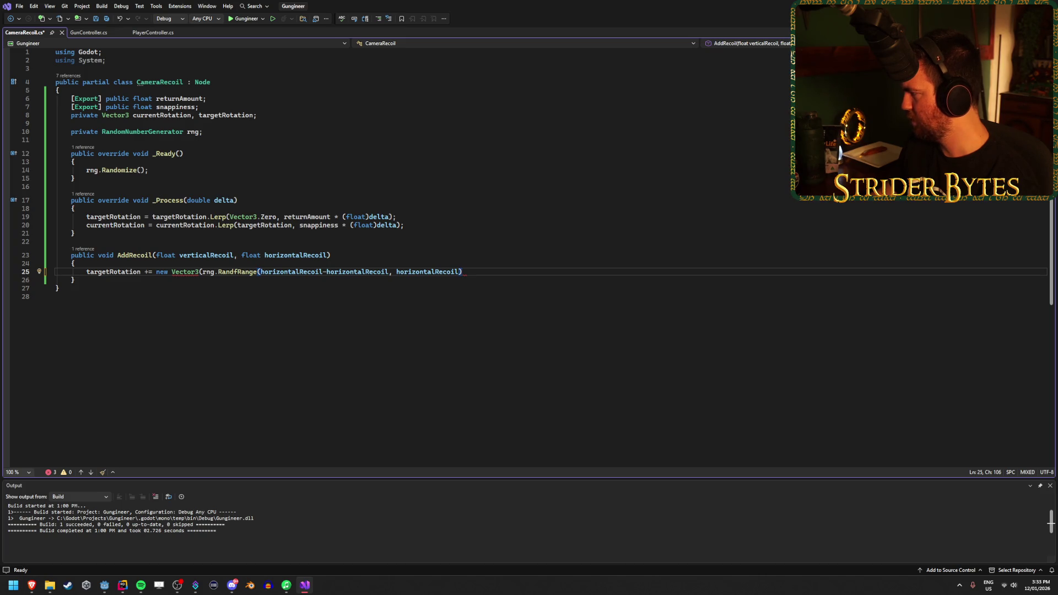
Switch back to the Godot editor
key("alt+Tab")
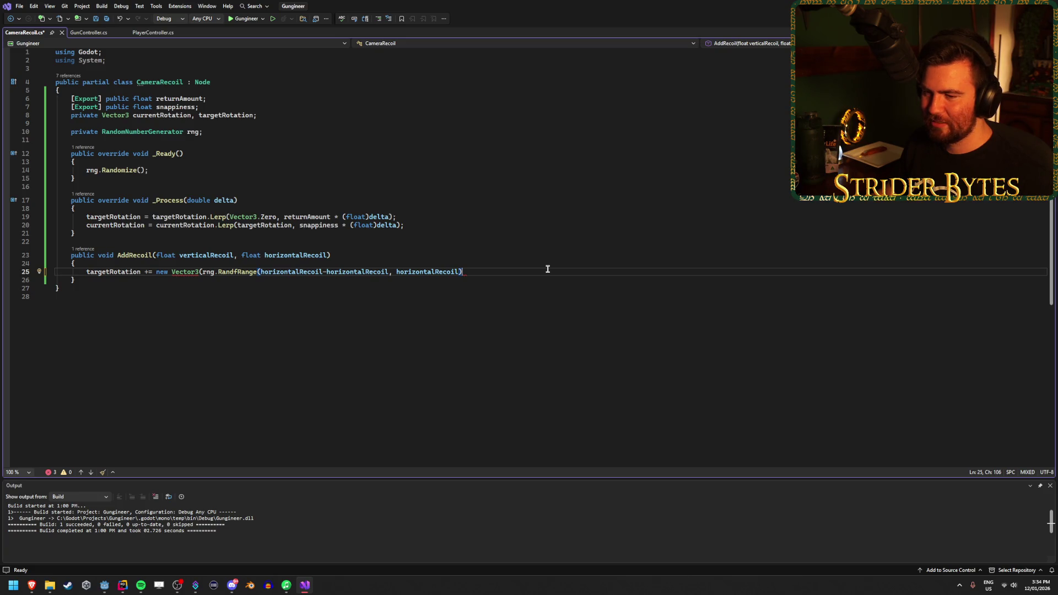
left_click(104, 586)
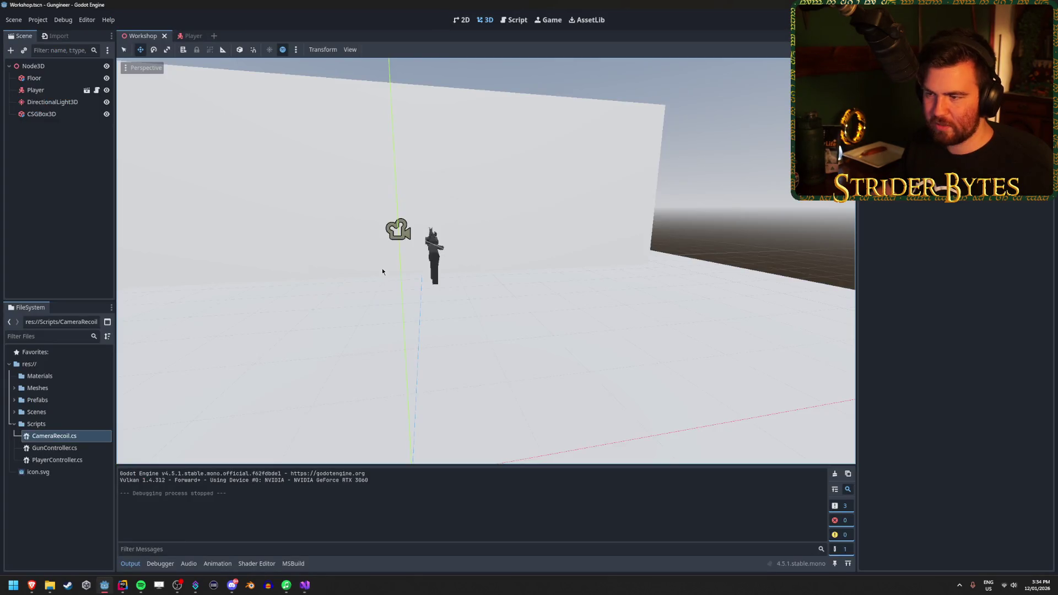
In the Player scene, test-rotate the Camera Recoil node, then undo the rotation
left_click(185, 36)
key("e")
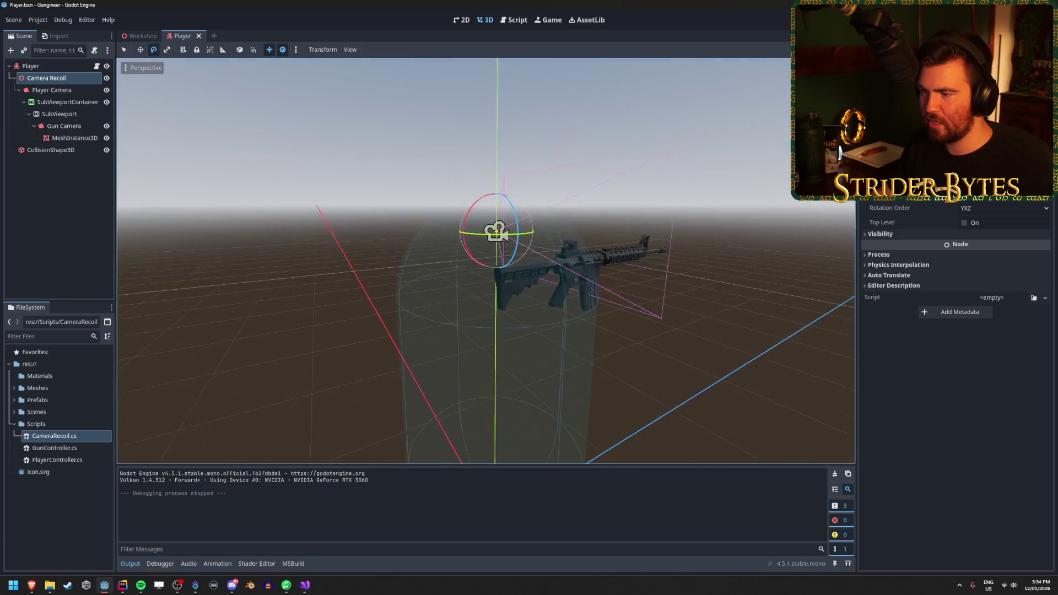
mouse_move(475, 231)
left_mouse_down()
mouse_move(455, 243)
mouse_move(471, 260)
mouse_move(496, 244)
mouse_move(510, 257)
left_mouse_up()
key("ctrl+z")
key("ctrl+z")
key("ctrl+z")
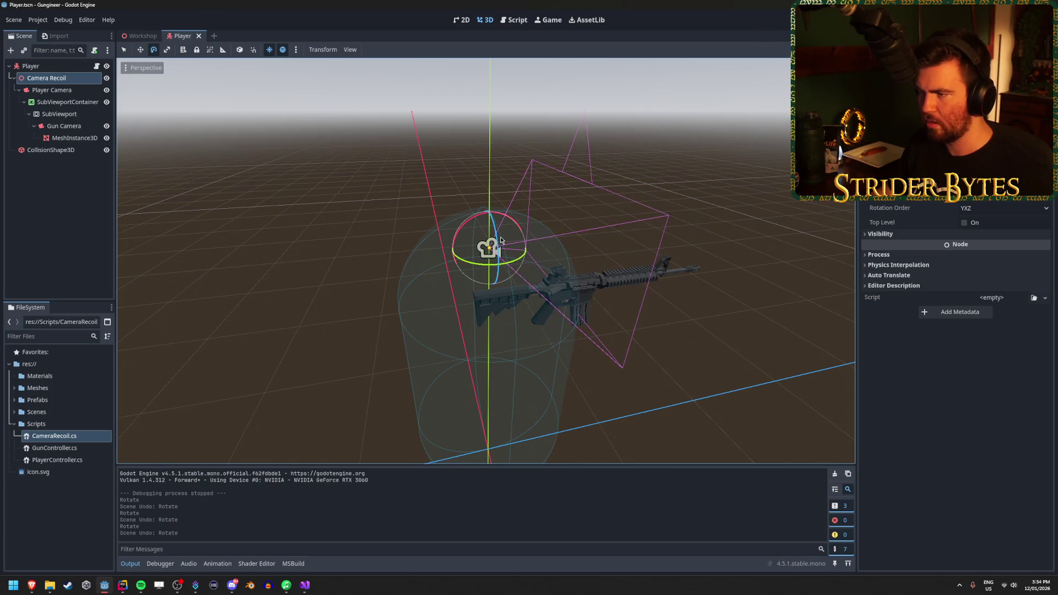
Back in CameraRecoil.cs, delete the first horizontalRecoil argument from the RandfRange call
left_click(309, 589)
left_click(302, 272)
double_click(301, 272)
left_click(472, 275)
left_click_drag(323, 272, 261, 272)
key("Delete")
key("Delete")
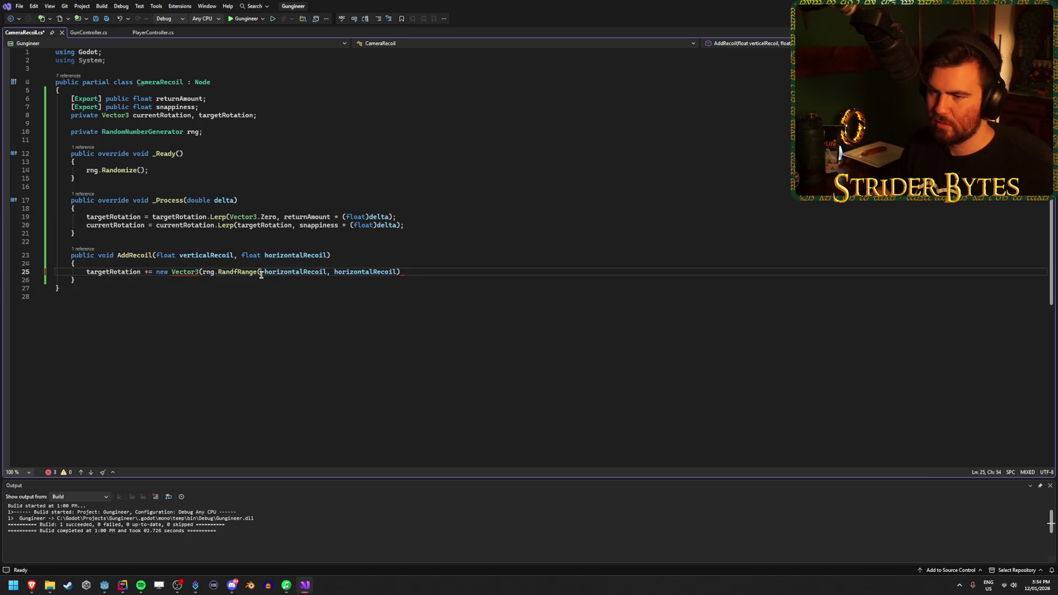
Change the first RandfRange bounds to -verticalRecoil and verticalRecoil
double_click(279, 274)
type("-vert")
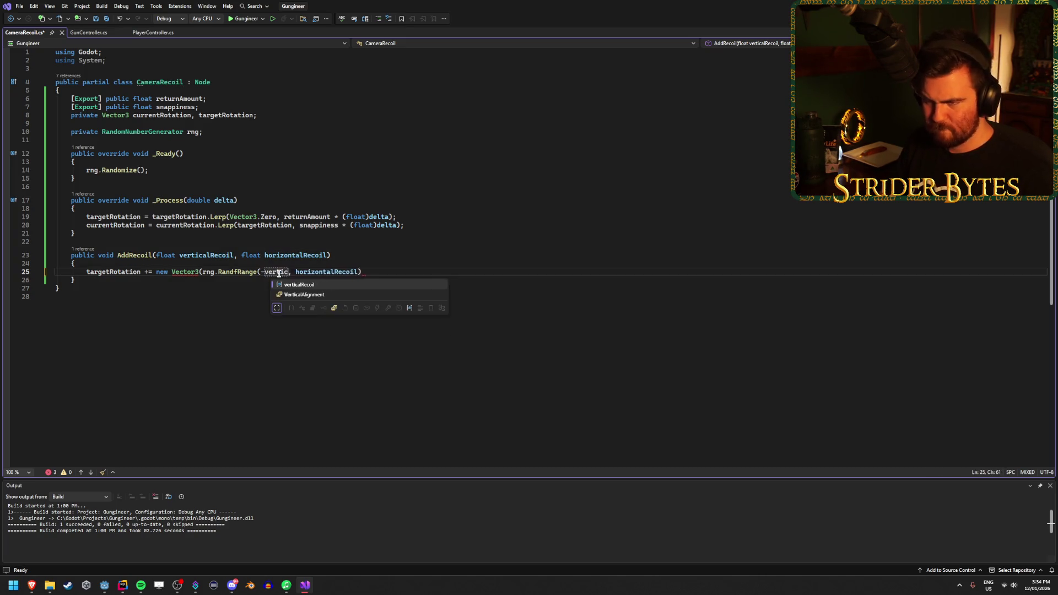
key("Tab")
double_click(297, 273)
key("ctrl+c")
double_click(386, 271)
key("ctrl+v")
Add rng.RandfRange(-horizontalRecoil, horizontalRecoil) and 0f to the Vector3, then save
type(", rn")
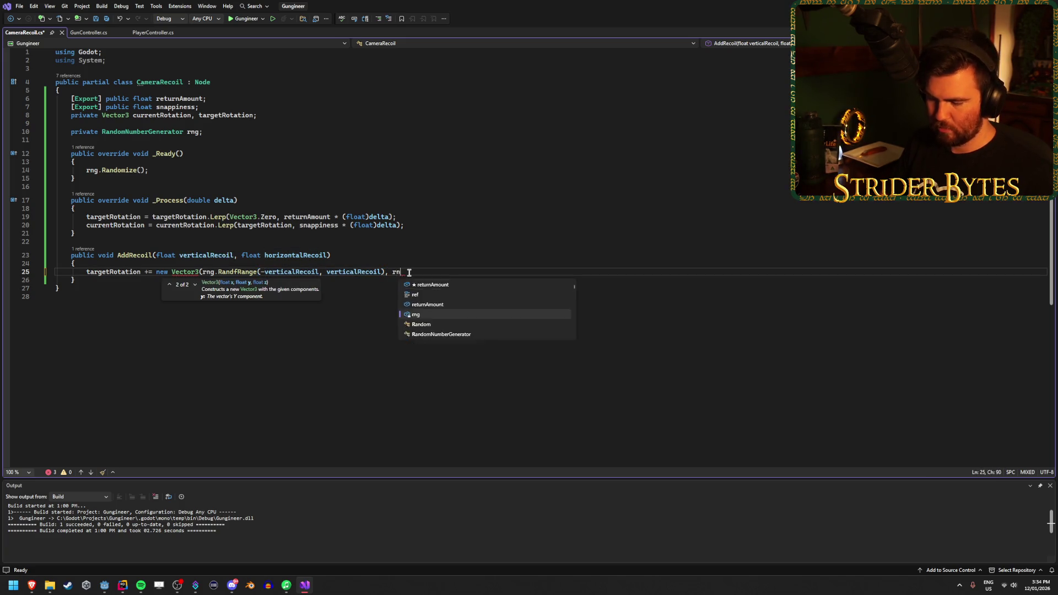
type("g.Randfr")
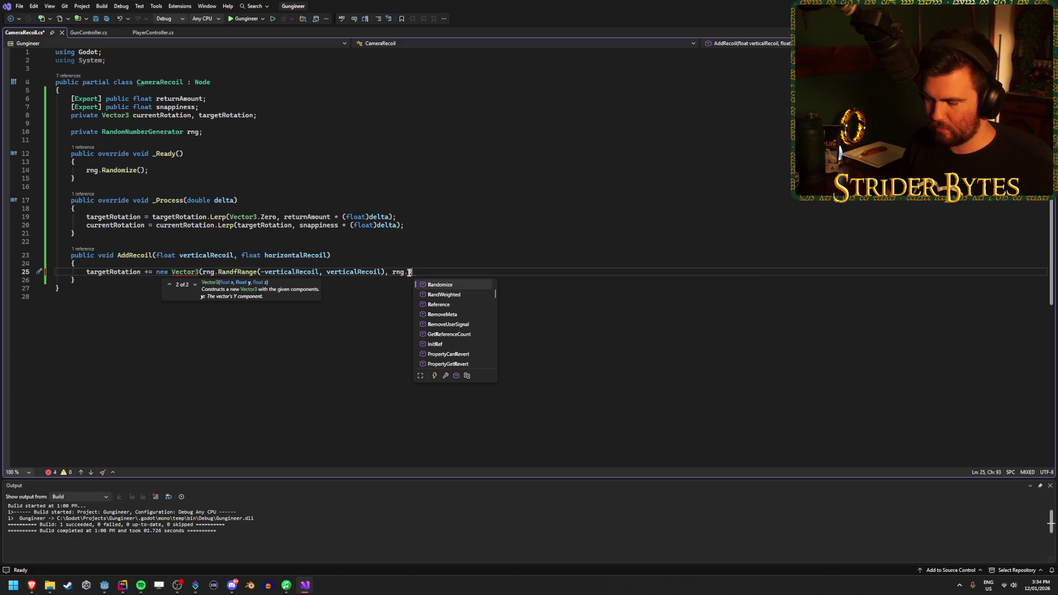
key("Tab")
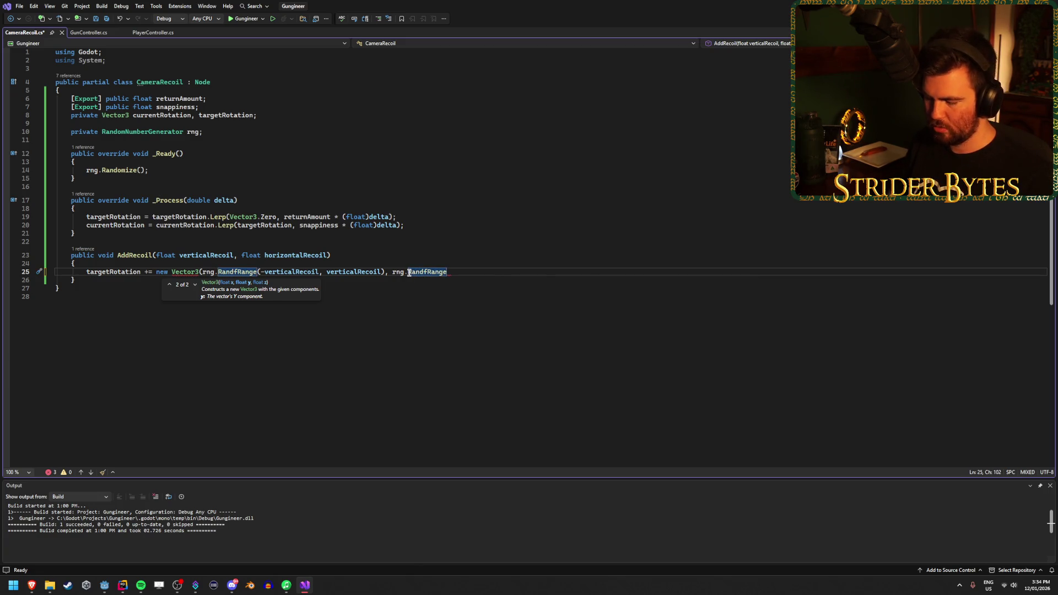
type("(-")
type("hori")
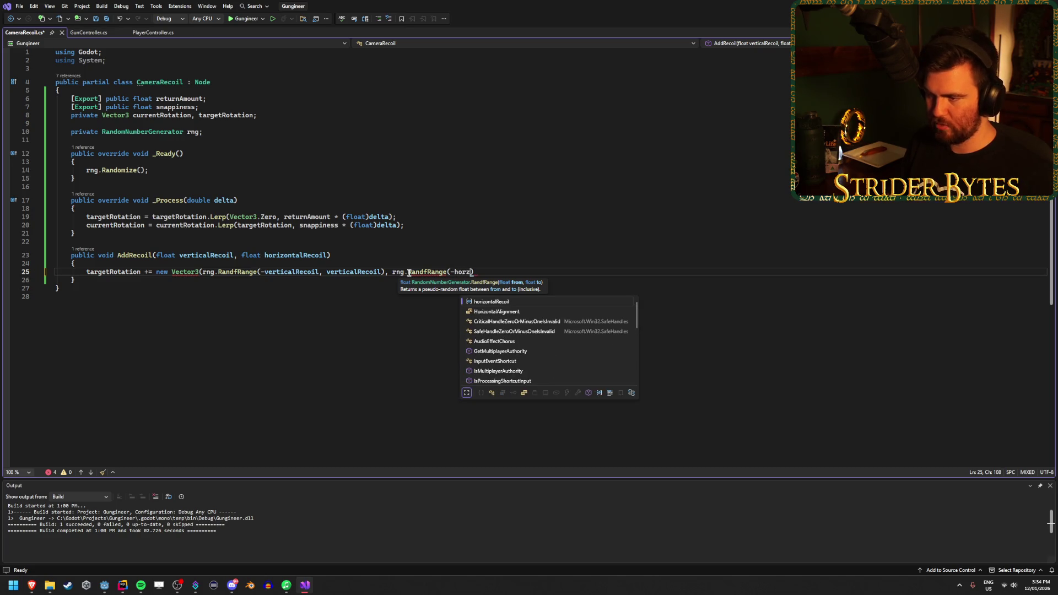
key("Tab")
type(", hori")
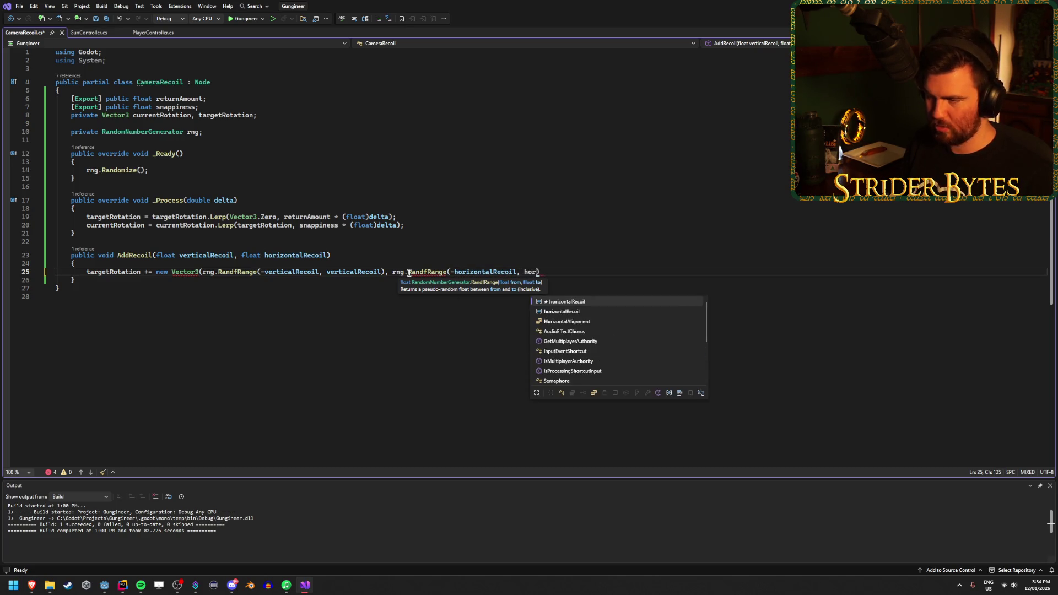
key("Tab")
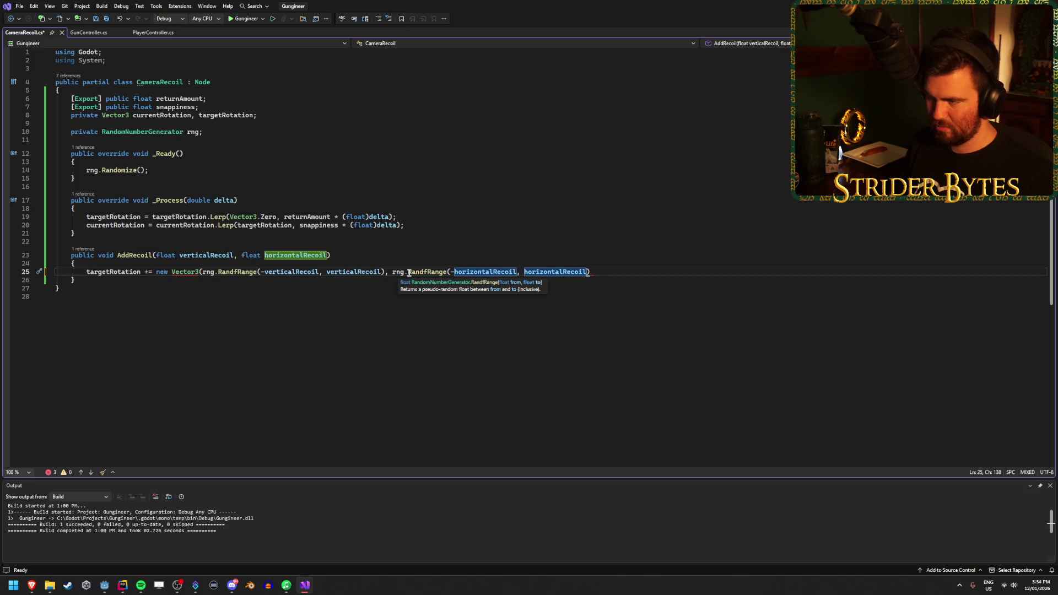
type(", 0f)")
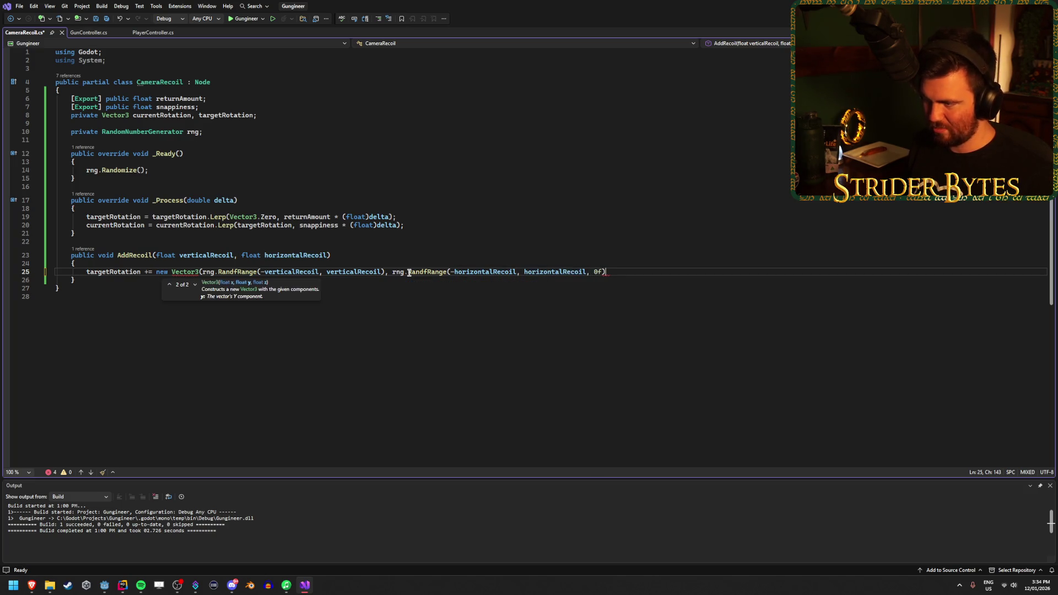
type(";")
key("ctrl+s")
Add the missing closing parenthesis after the second horizontalRecoil
left_click(472, 298)
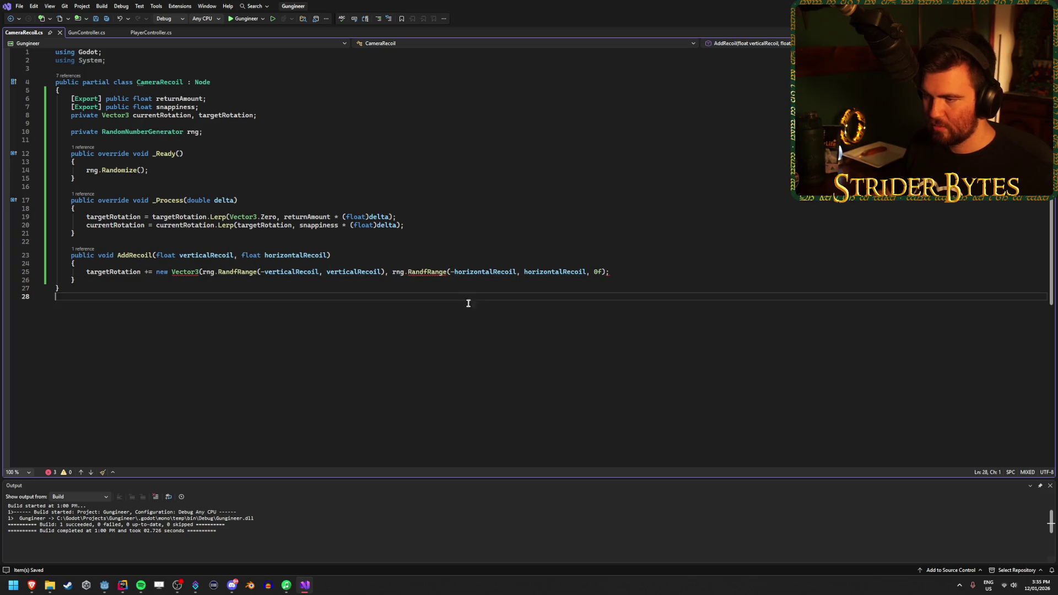
left_click(586, 272)
type(")")
left_click(636, 272)
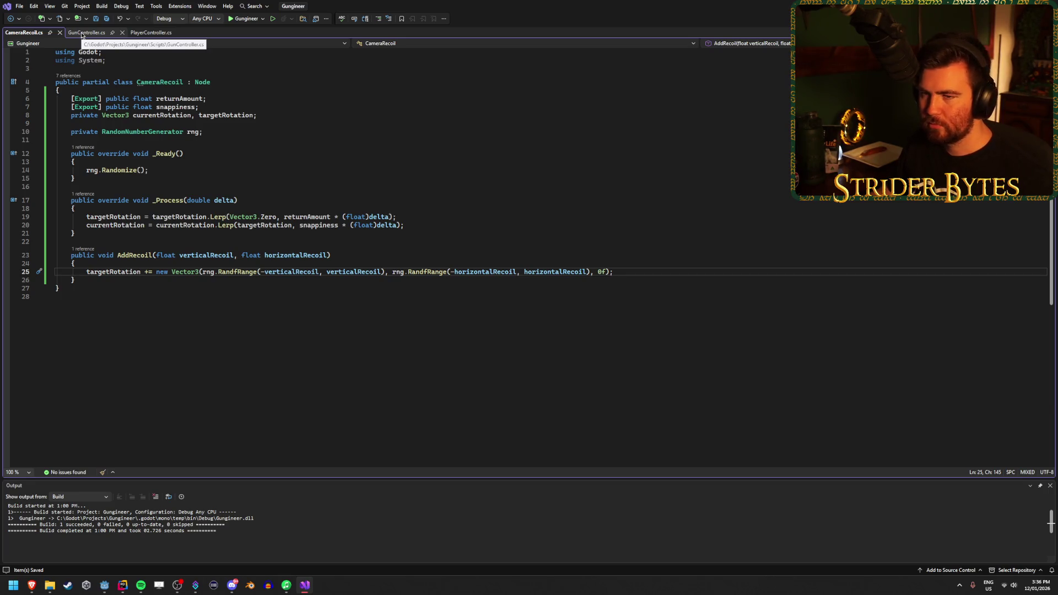
View the empty GunController.cs script, then return to the Godot editor
left_click(82, 35)
left_click(104, 34)
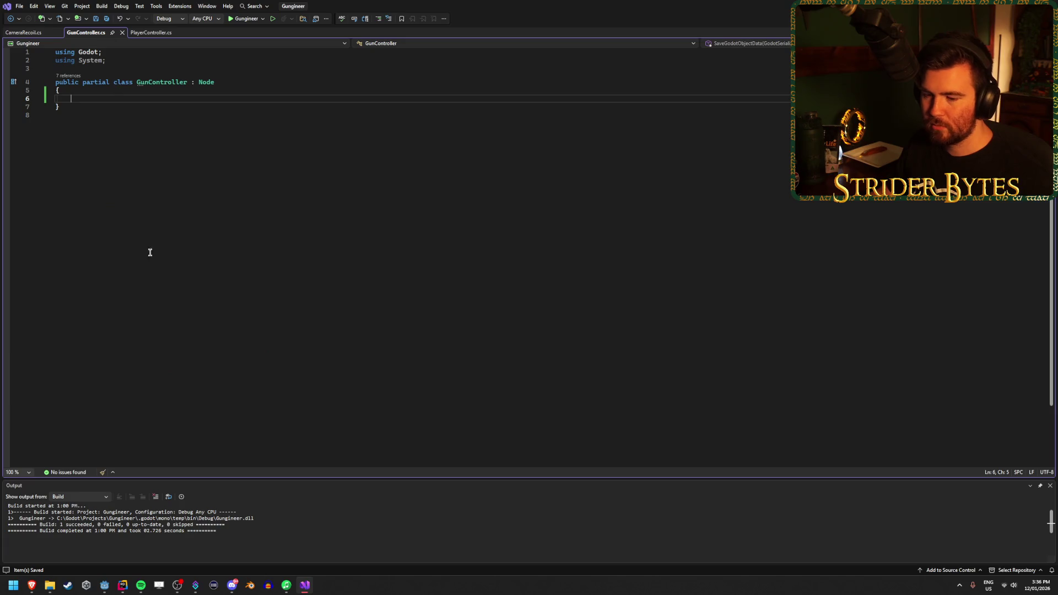
left_click(111, 588)
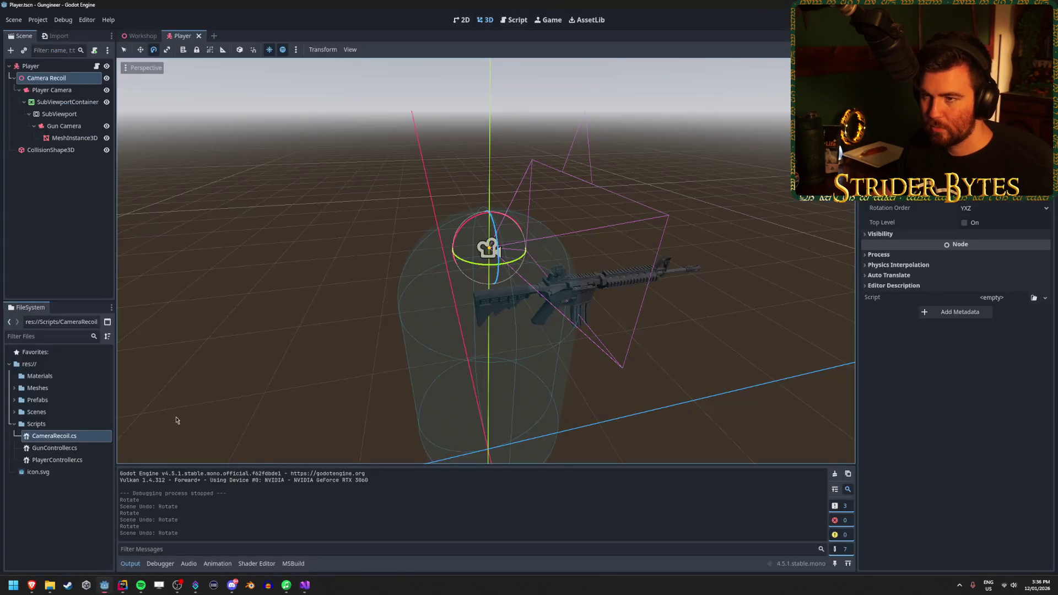
Add a new input action named Fire in the Project Settings Input Map
left_click(38, 20)
left_click(55, 29)
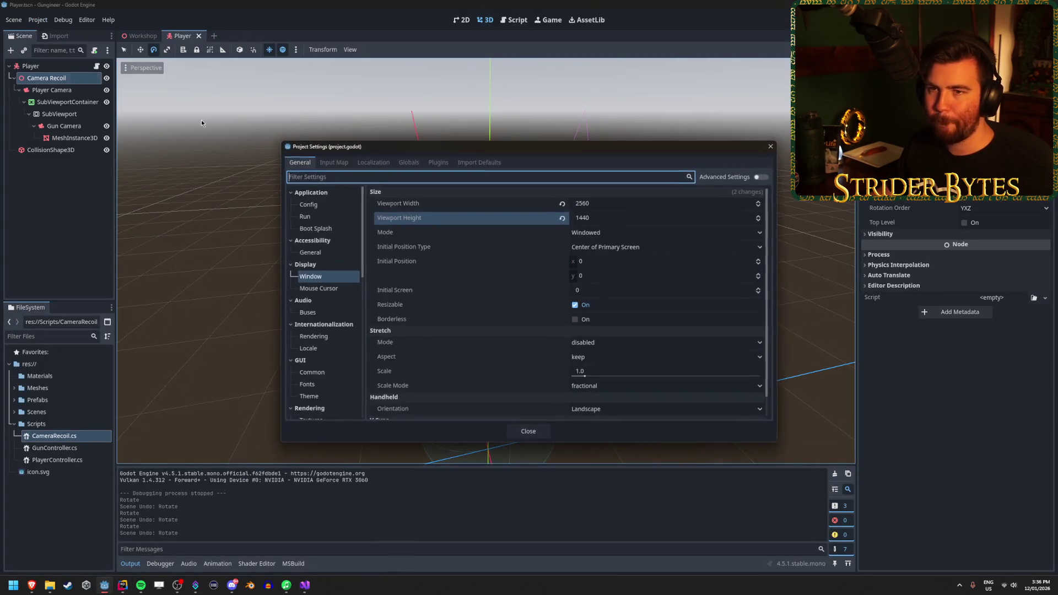
left_click(334, 162)
left_click(397, 191)
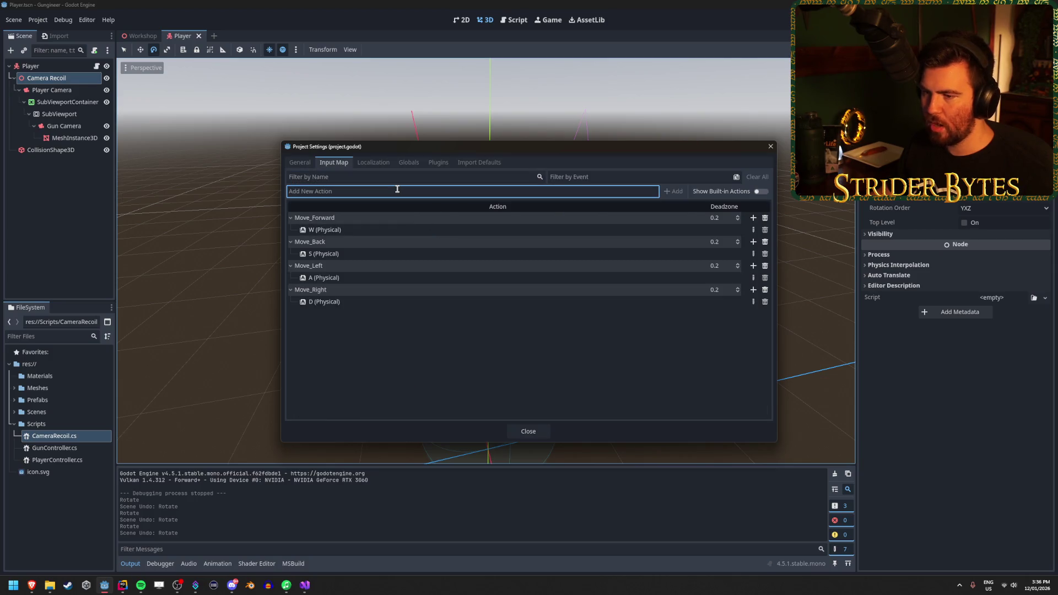
type("Fire")
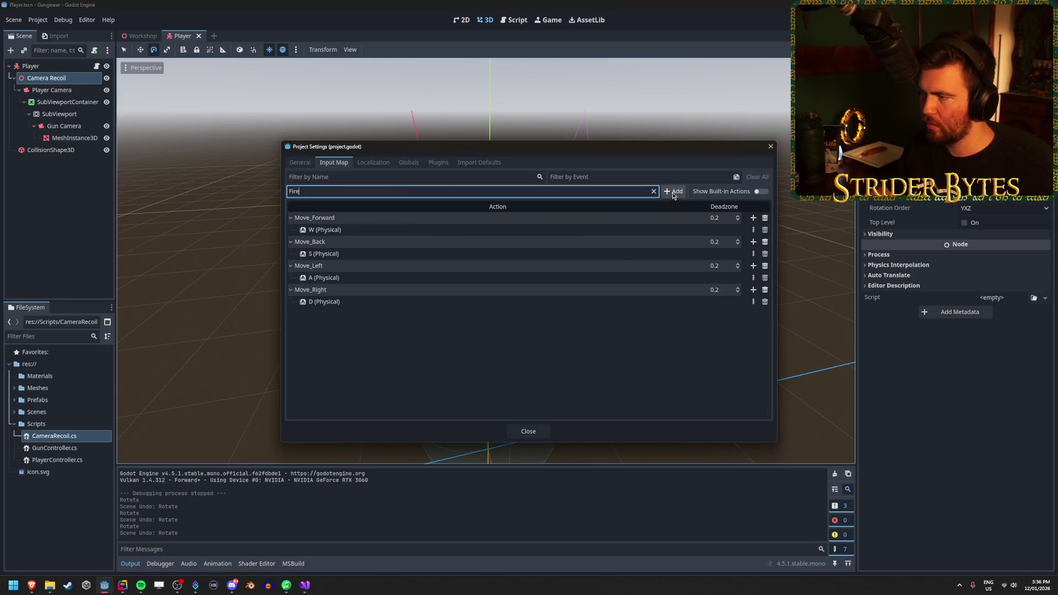
left_click(674, 191)
Bind Fire to the Left Mouse Button and close the project settings
left_click(753, 313)
left_click(372, 286)
left_click(406, 299)
left_click(466, 368)
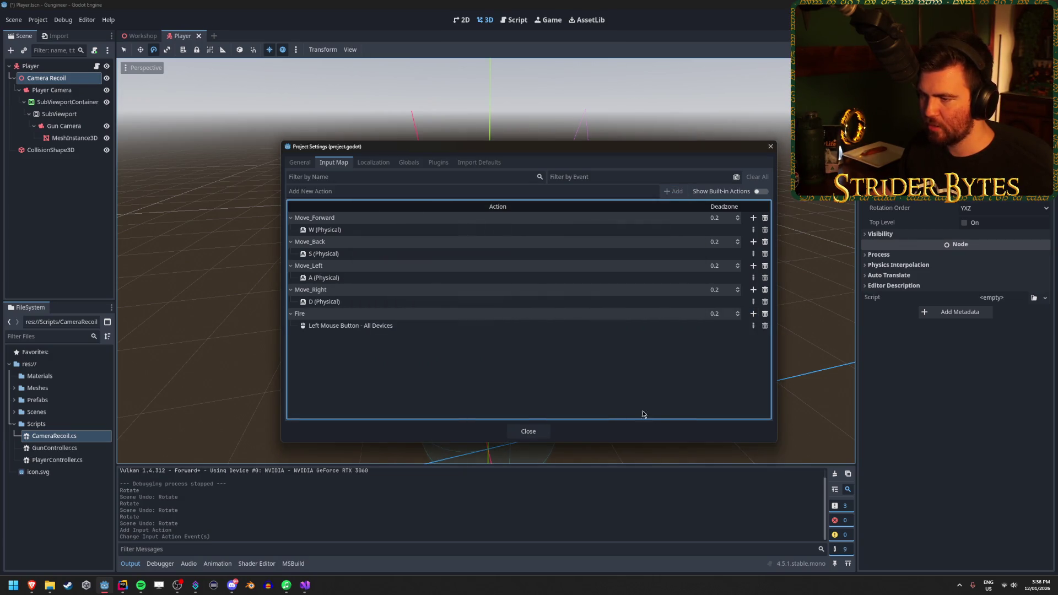
left_click(528, 431)
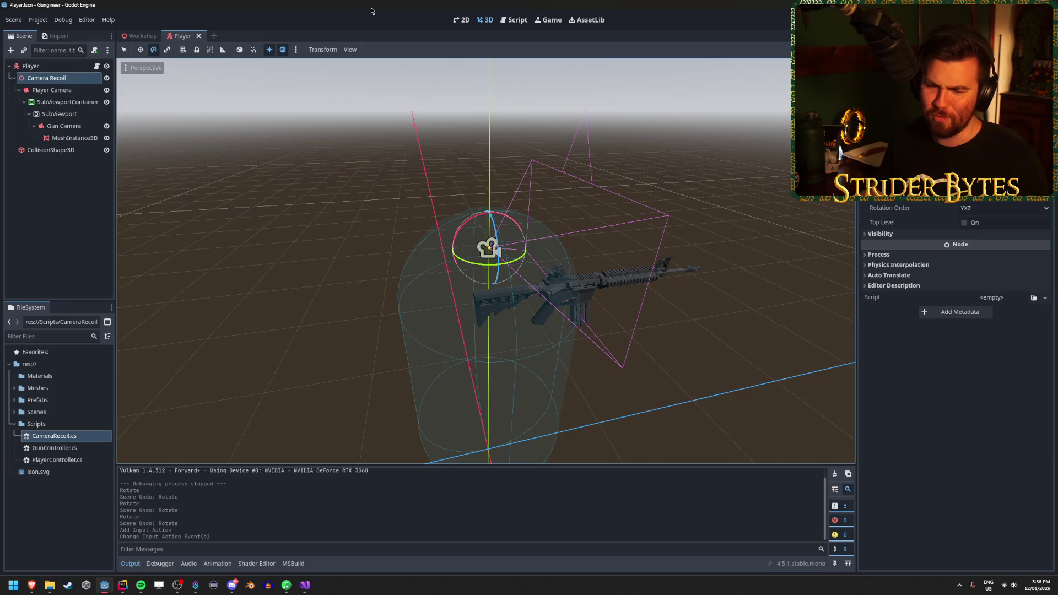
left_click(307, 587)
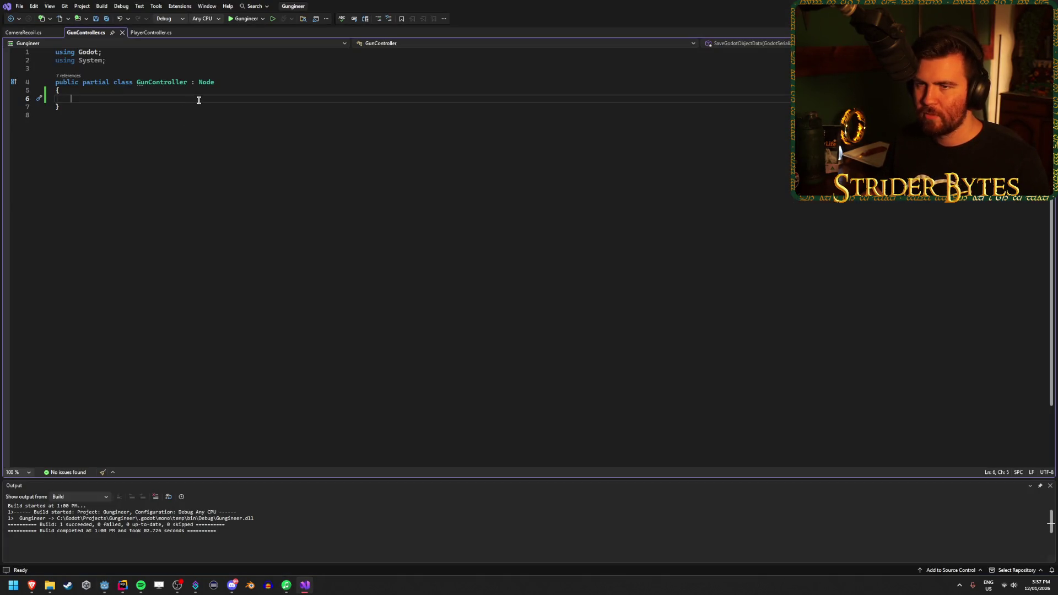
Declare [Export] public CameraRecoil recoil; in GunController and save the script
left_click(30, 32)
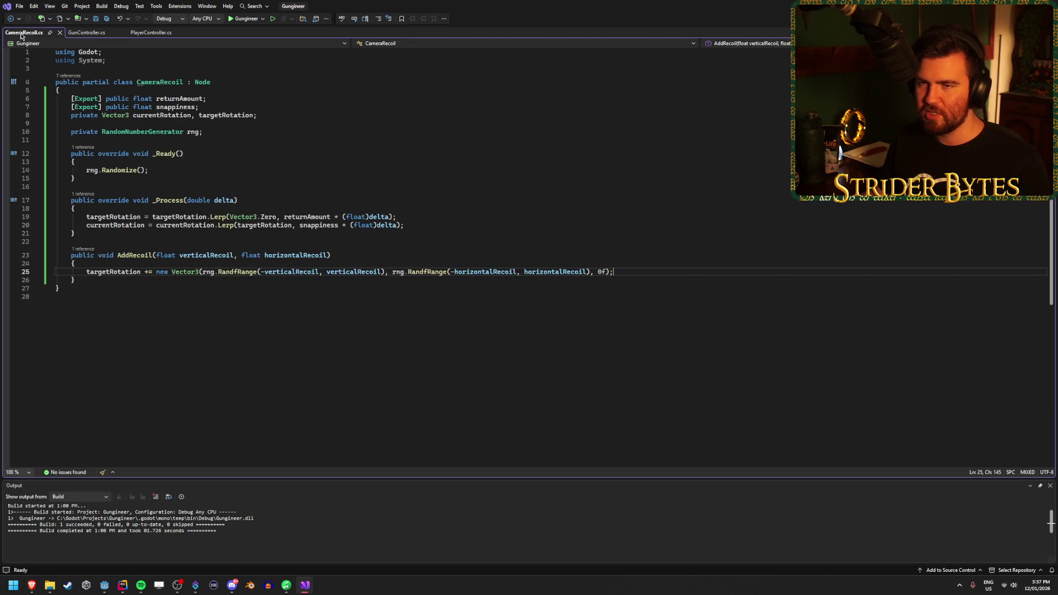
left_click(95, 34)
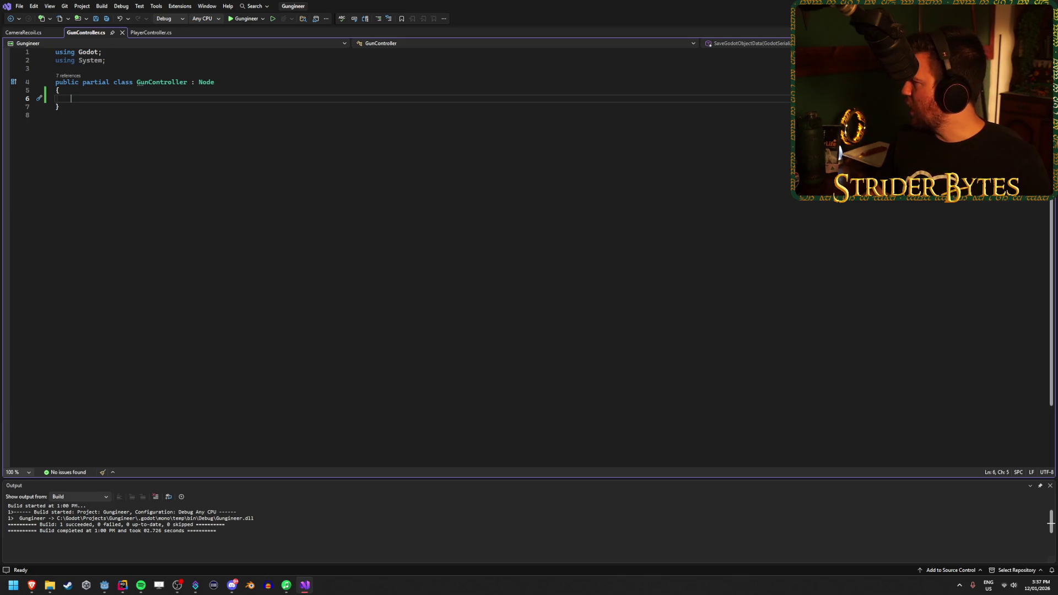
type("[Export")
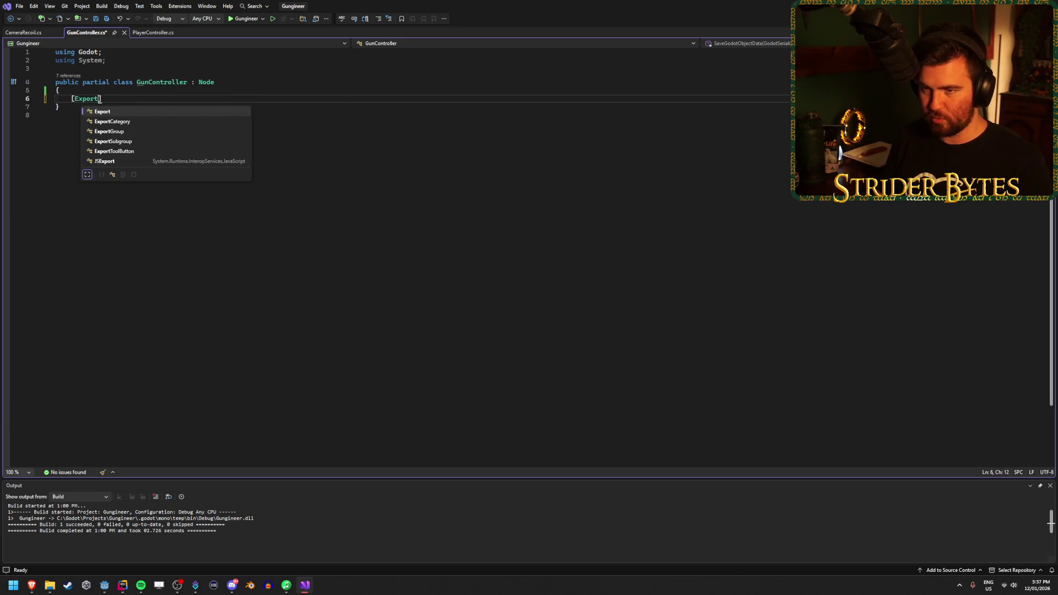
type("] public")
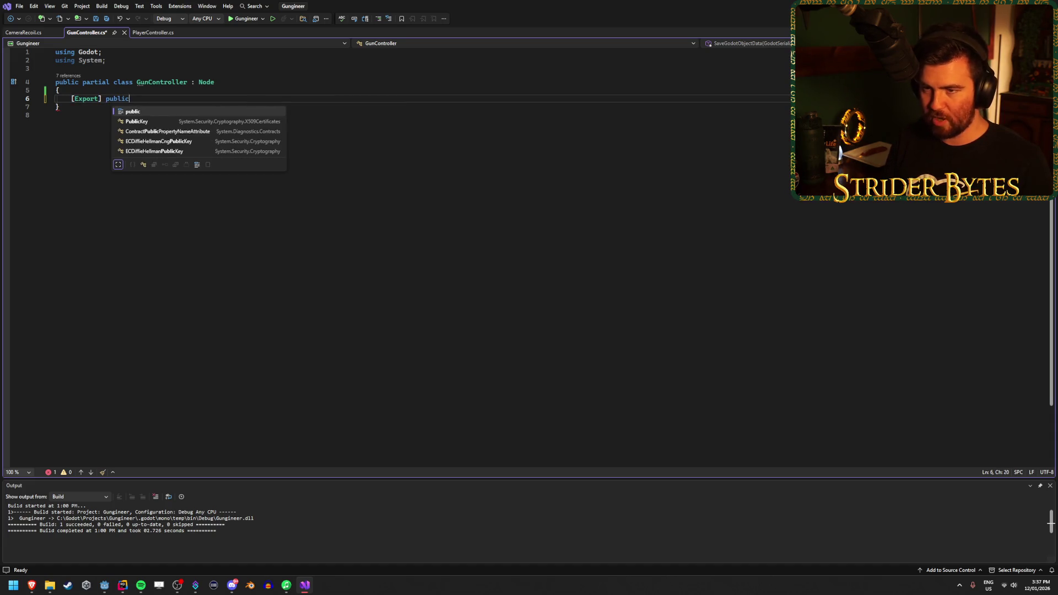
type(" Camera")
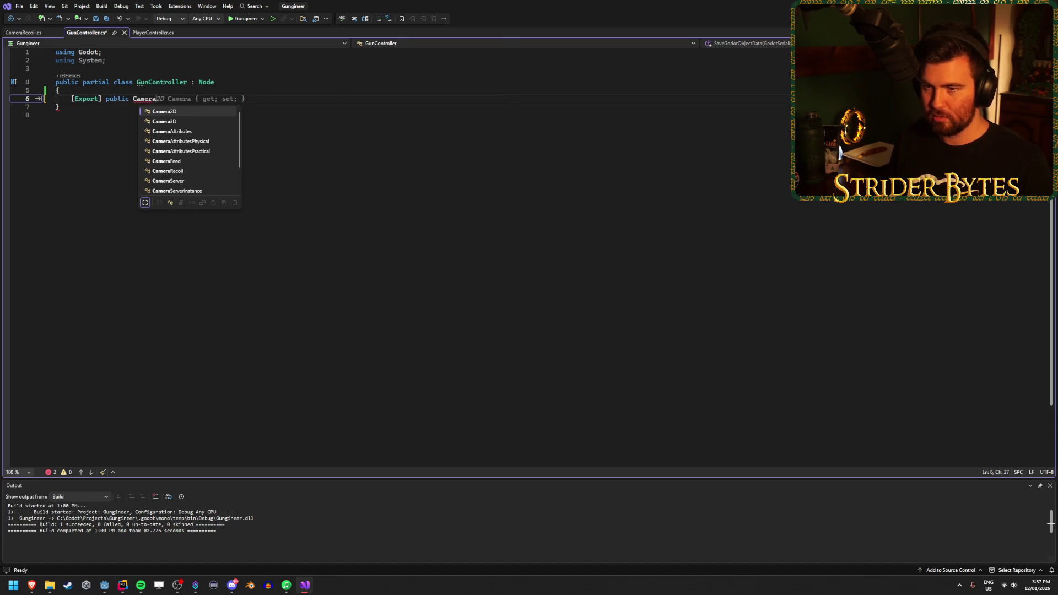
type("Recoil reco")
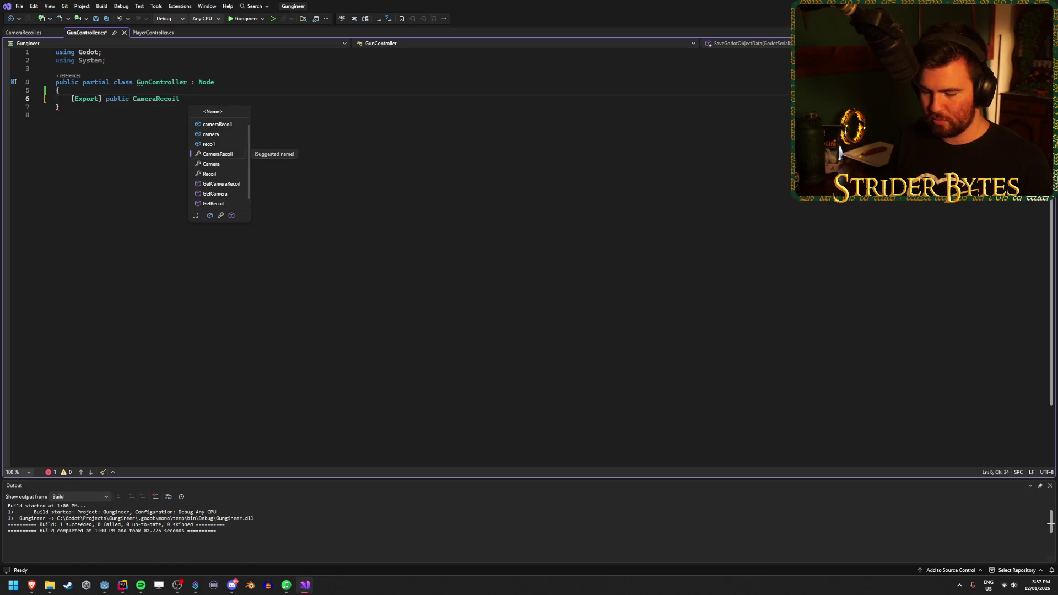
key("Tab")
key("ctrl+s")
key("Return")
key("Return")
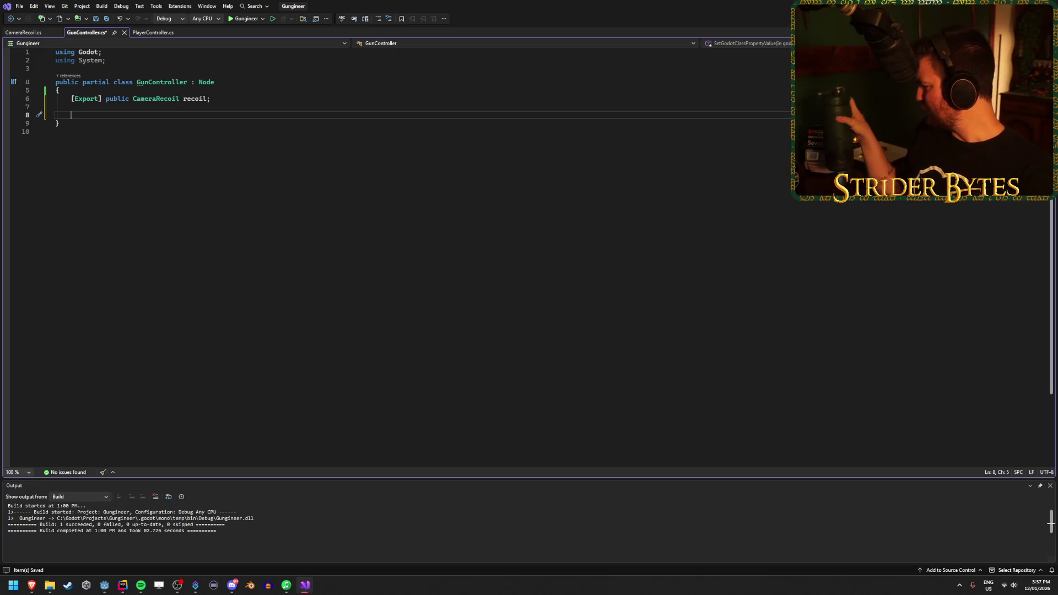
Return to Visual Studio and look over PlayerController.cs
key("alt+Tab")
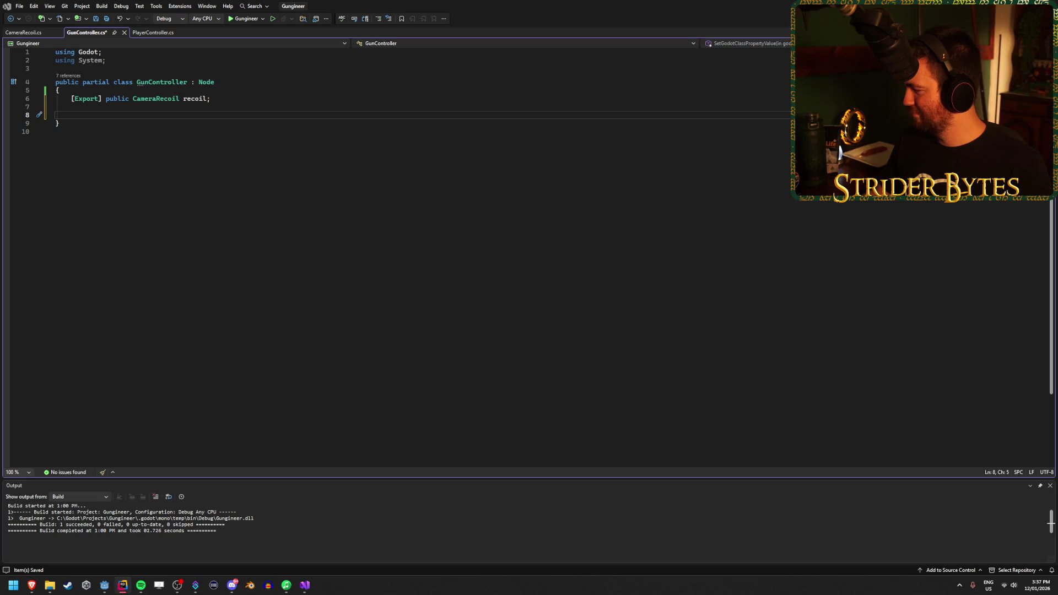
key("alt+Tab")
left_click(254, 115)
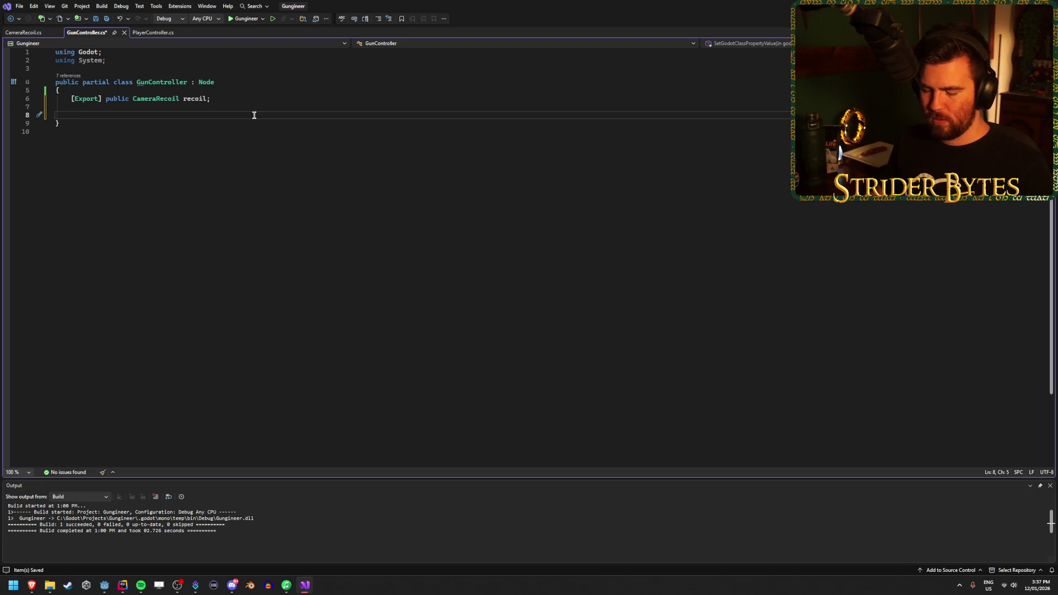
left_click(145, 33)
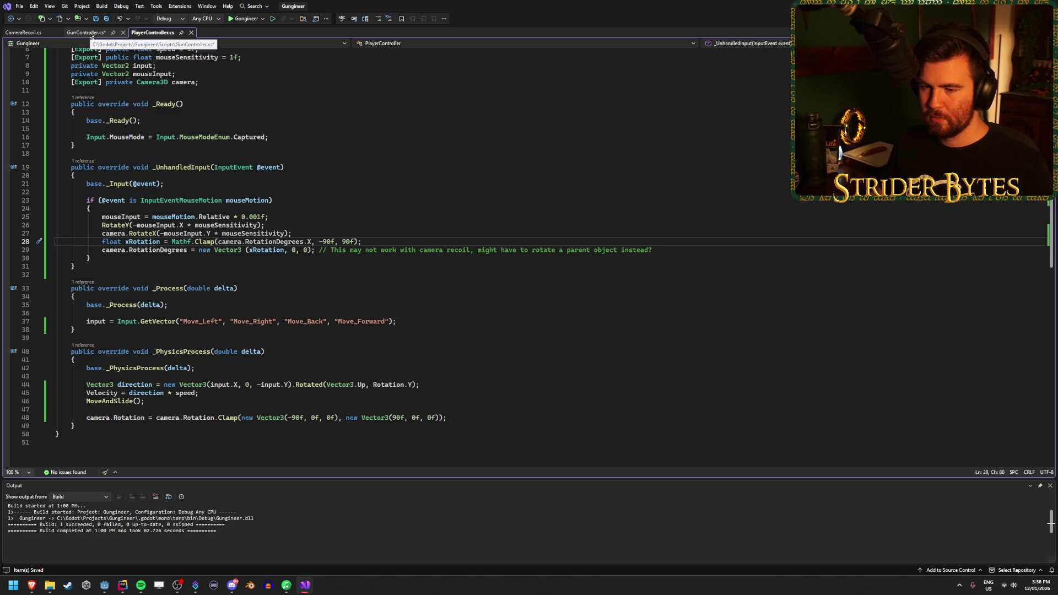
Insert a public override void _Process(double delta) stub into GunController.cs
left_click(86, 33)
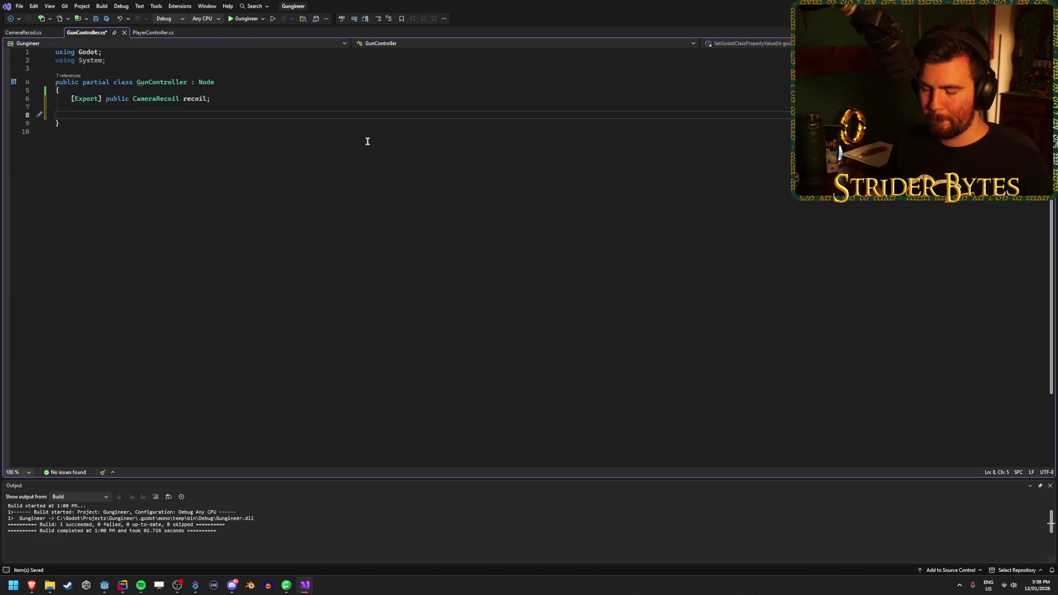
type("public ov")
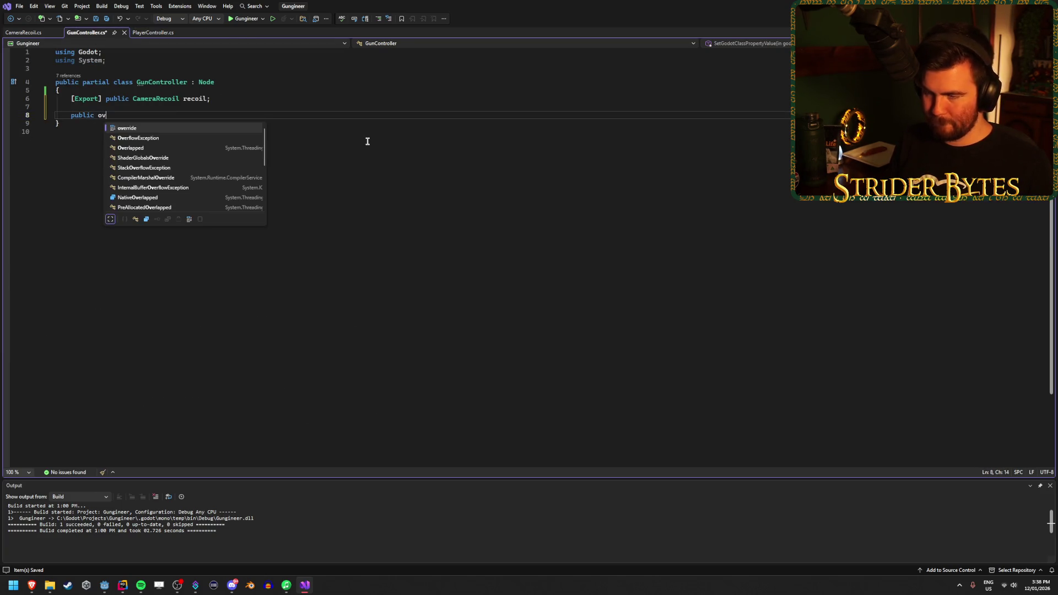
type("erride void")
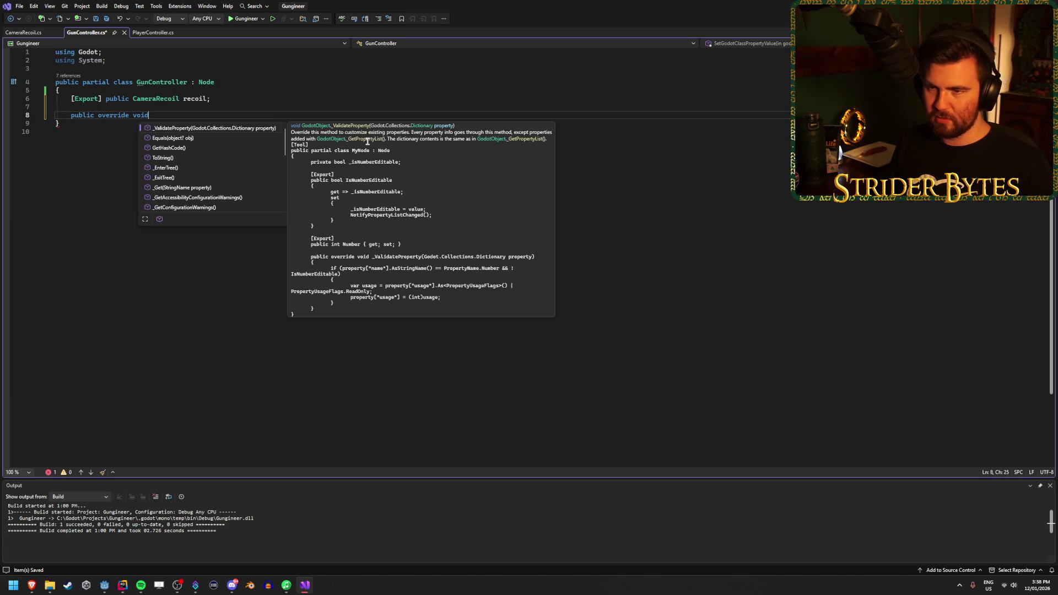
type("Proc")
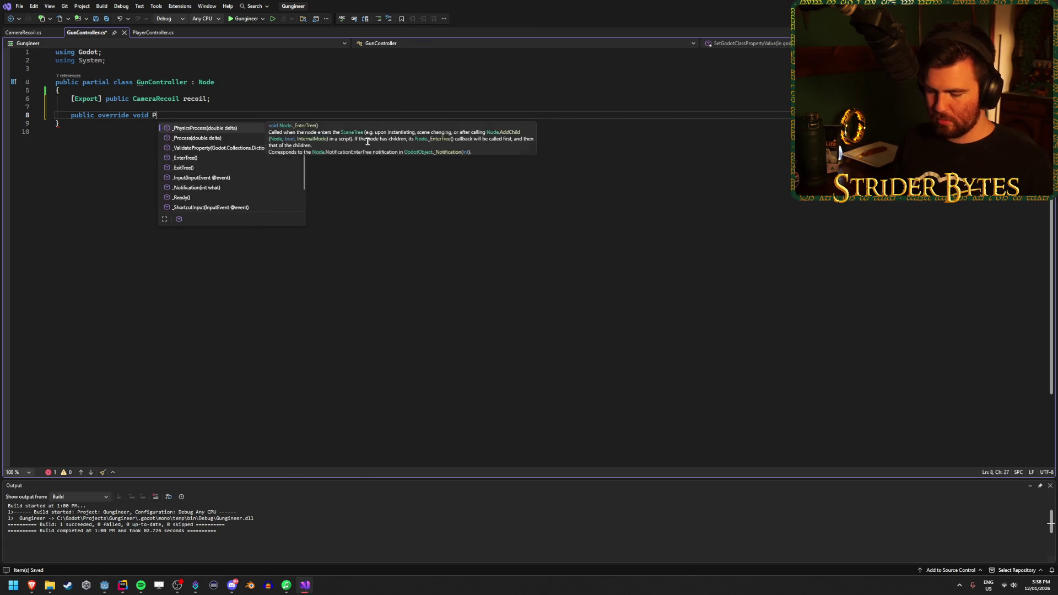
key("Down")
key("Tab")
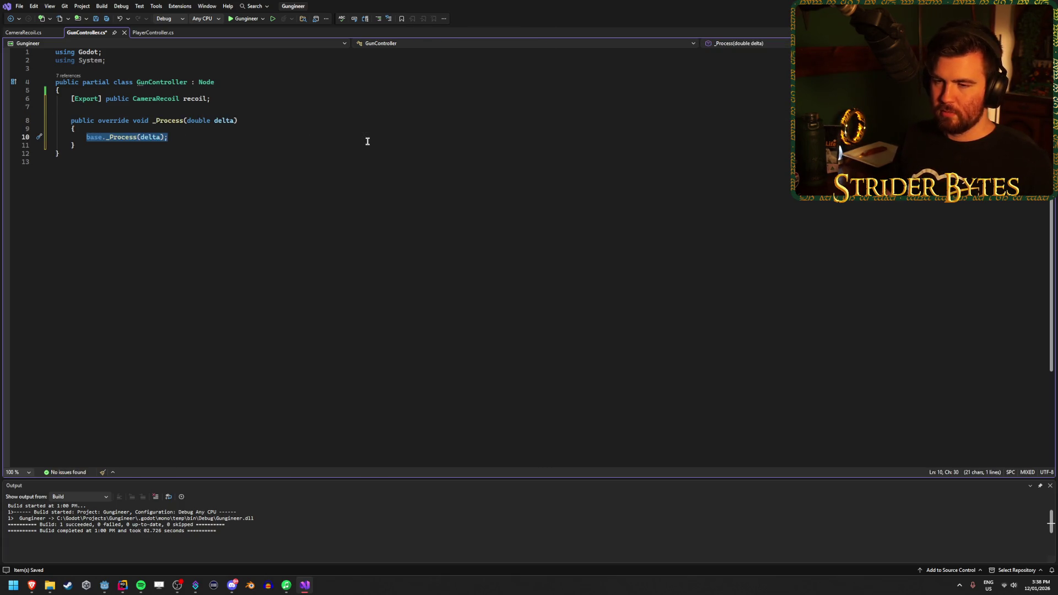
Replace the generated base._Process call with an Input. member access
key("BackSpace")
type("Inpit")
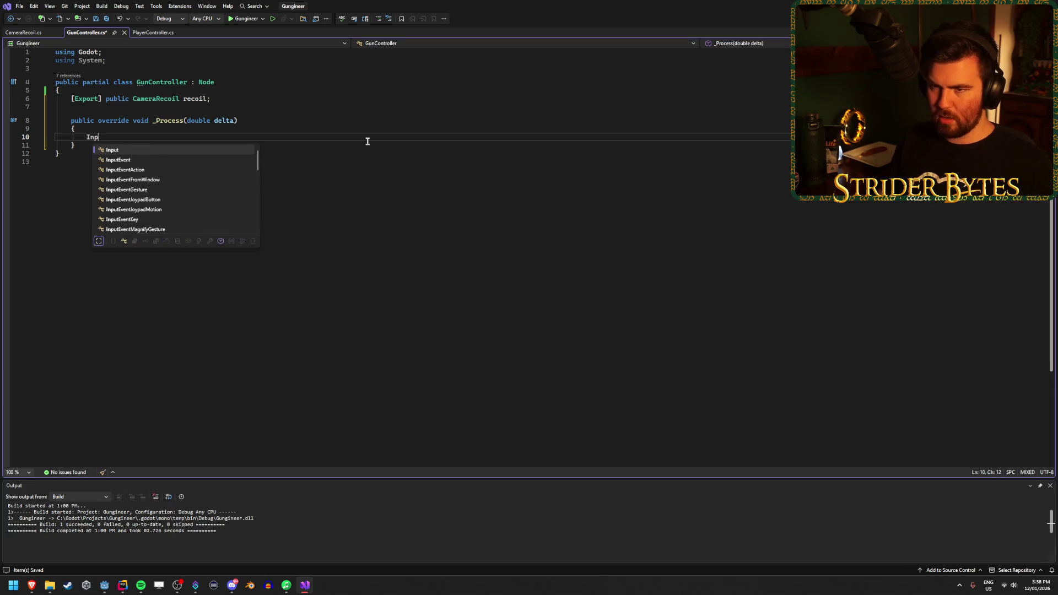
key("Tab")
type(".")
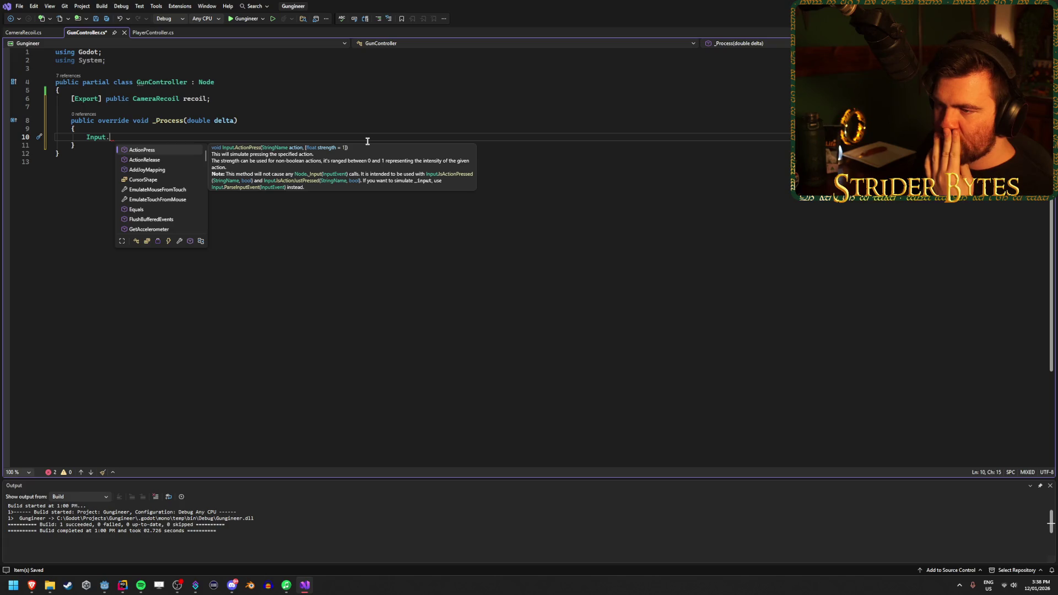
Browse Input's methods and insert IsActionPressed
key("Down")
key("Down")
key("Down")
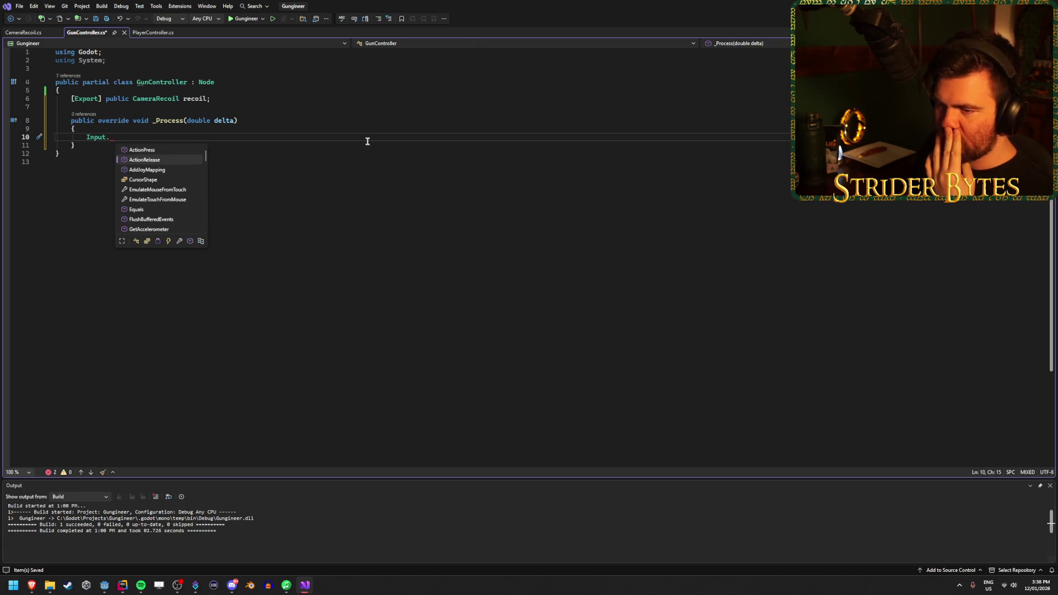
key("Down")
key("Down")
key("Down")
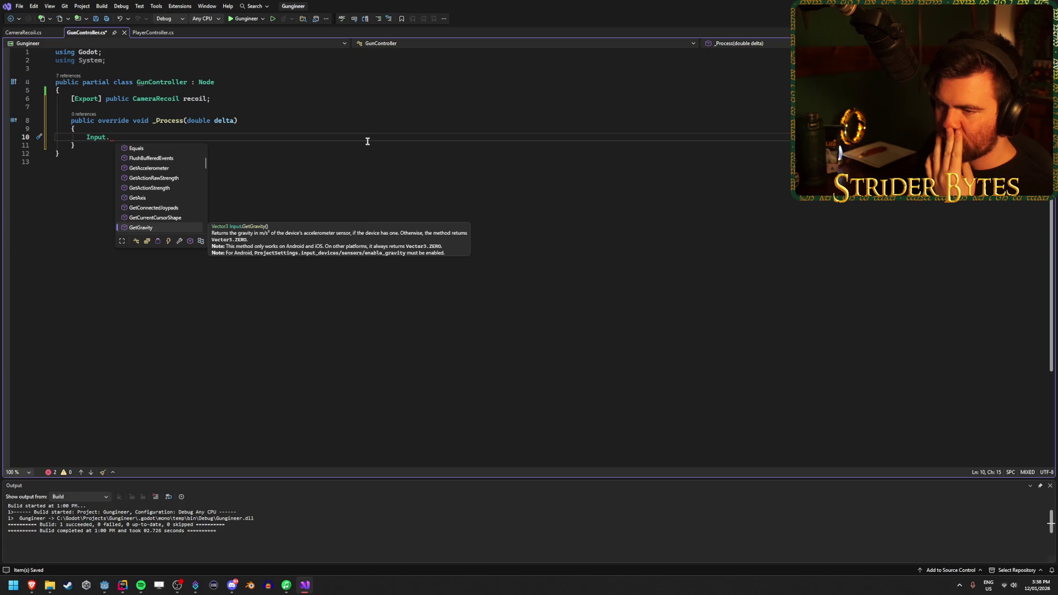
key("Down")
key("Down")
key("Down")
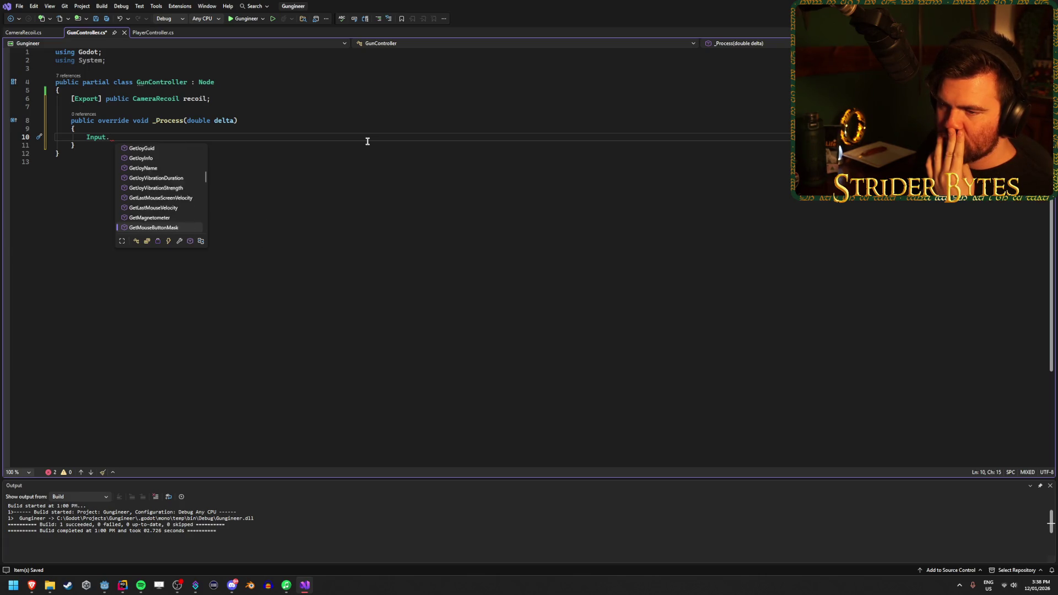
key("Down")
key("Down")
key("Down")
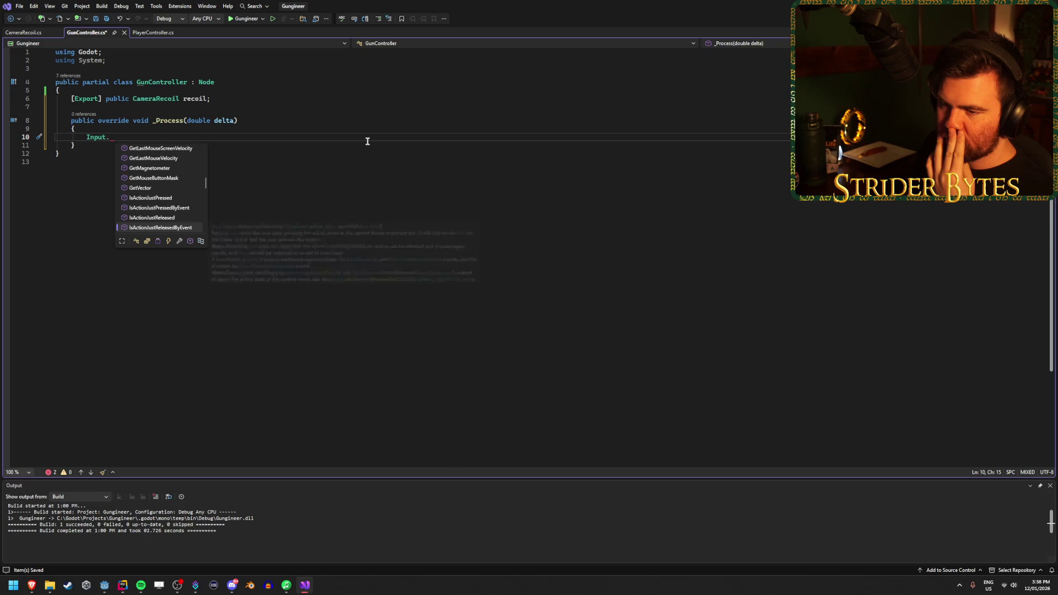
key("Down")
key("Down")
key("Up")
key("Up")
key("Up")
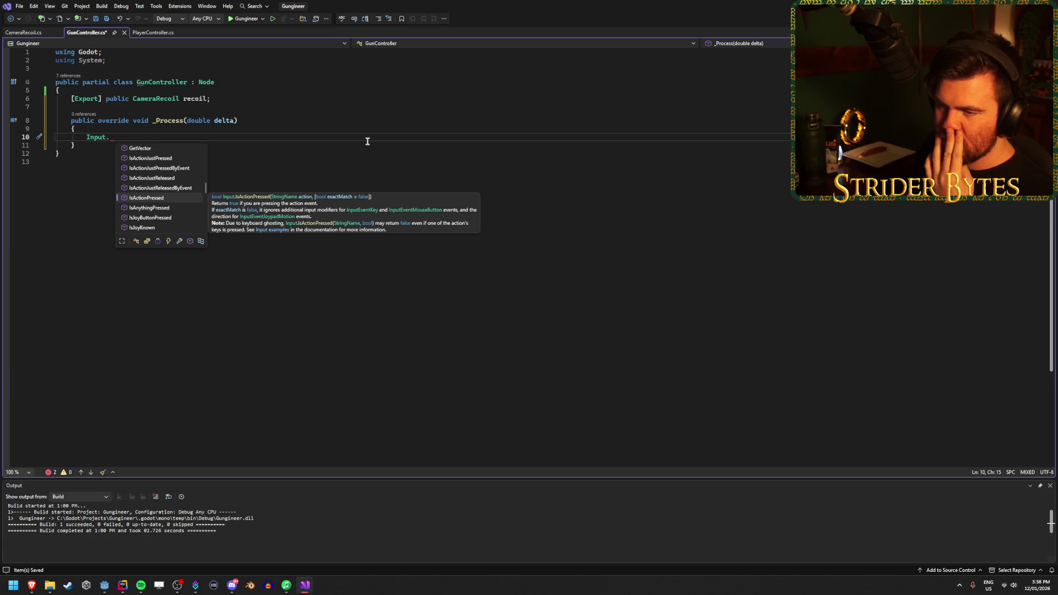
key("Down")
key("Down")
key("Down")
key("Up")
key("Up")
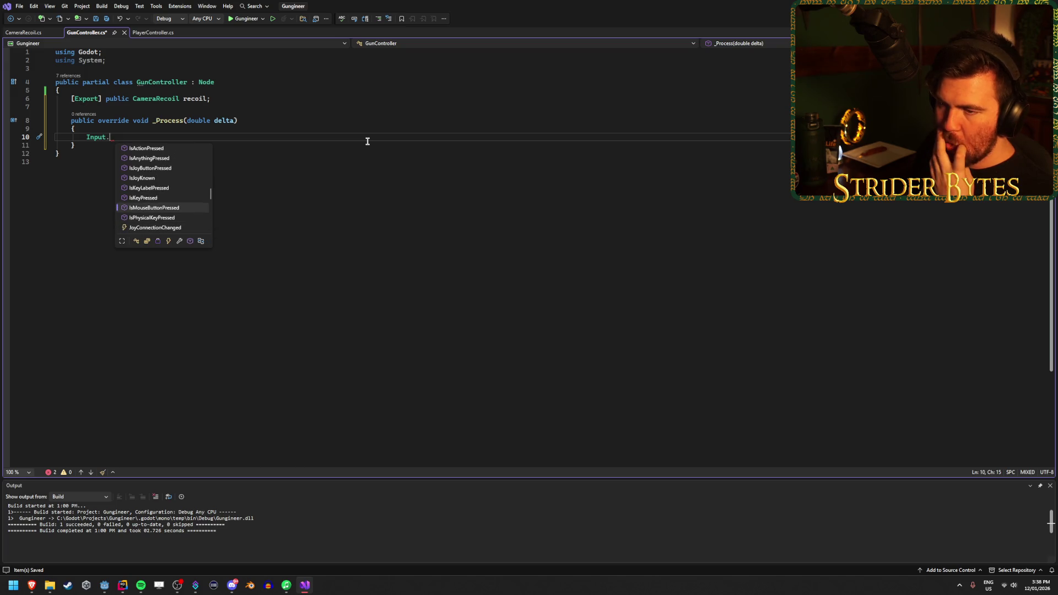
key("Down")
key("Down")
key("Down")
key("Down")
key("Down")
key("Down")
key("Up")
key("Up")
key("Up")
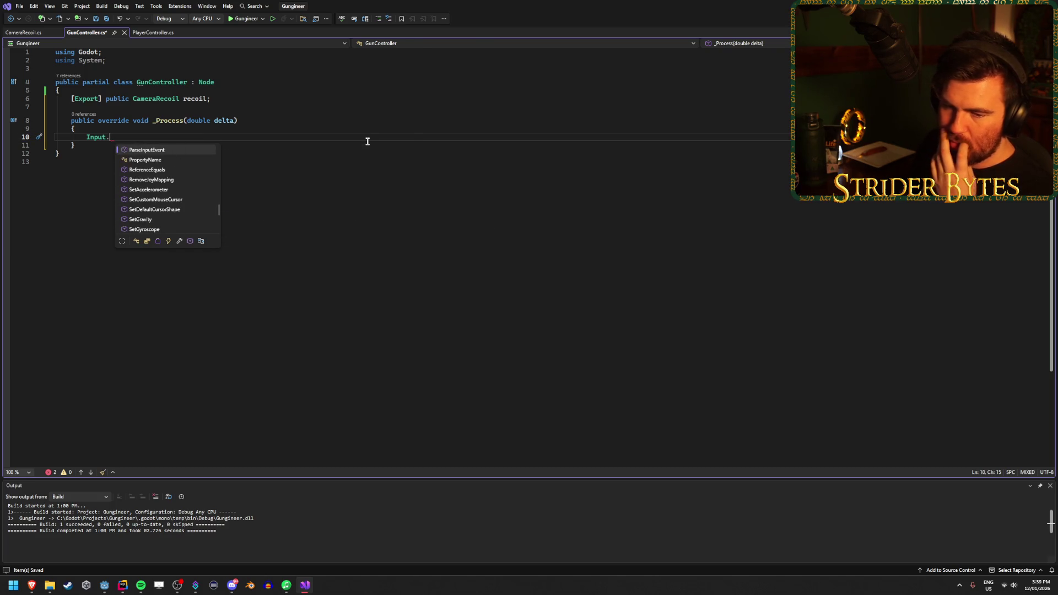
key("Up")
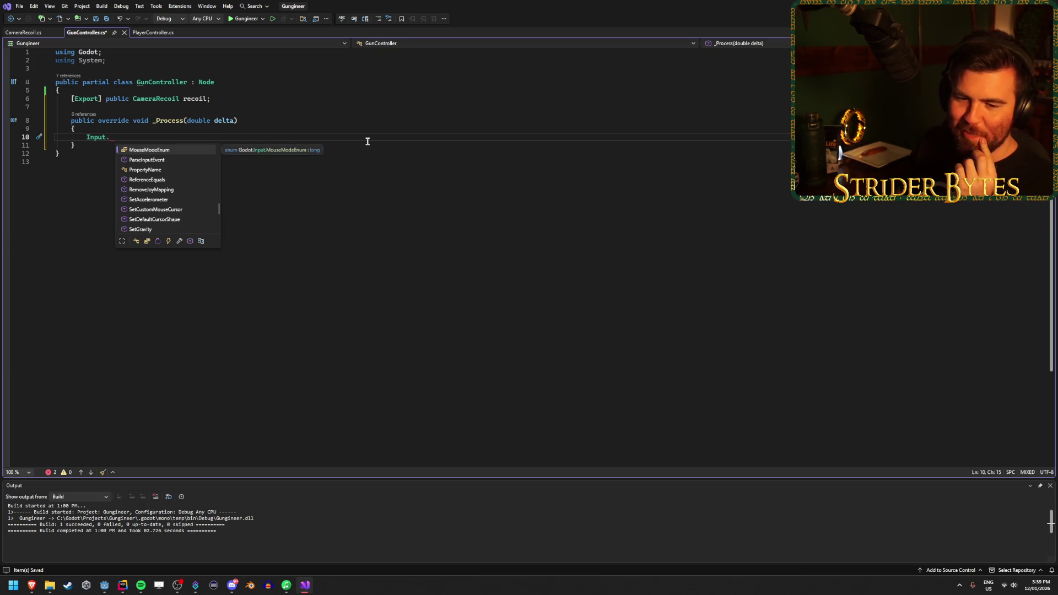
key("Down")
key("Down")
key("Down")
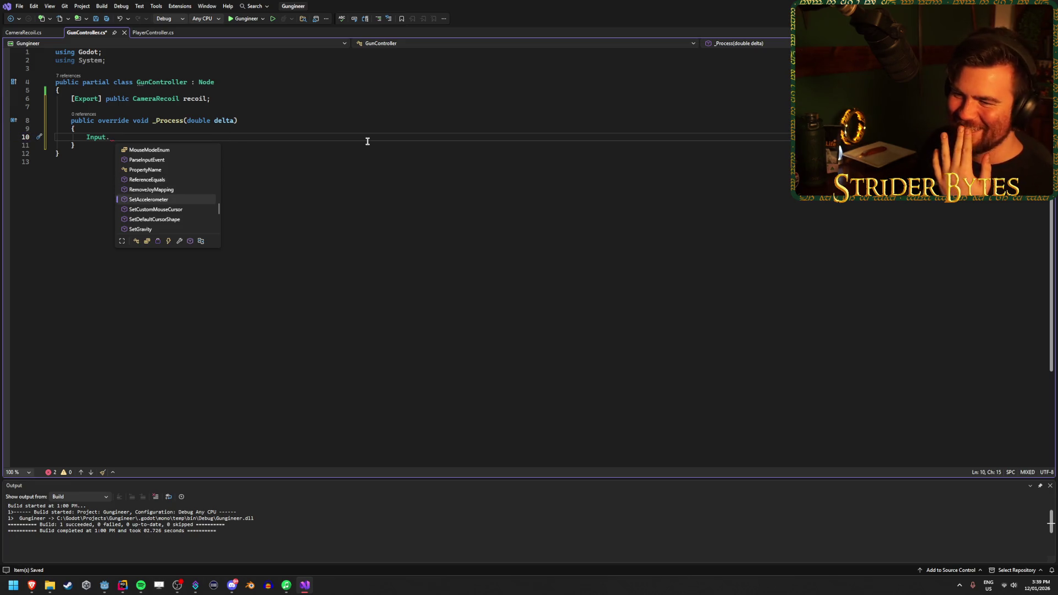
key("Down")
key("Down")
key("Down")
key("Up")
key("Up")
key("Up")
key("Up")
key("Up")
key("Up")
key("Up")
key("Up")
key("Up")
key("Down")
key("Down")
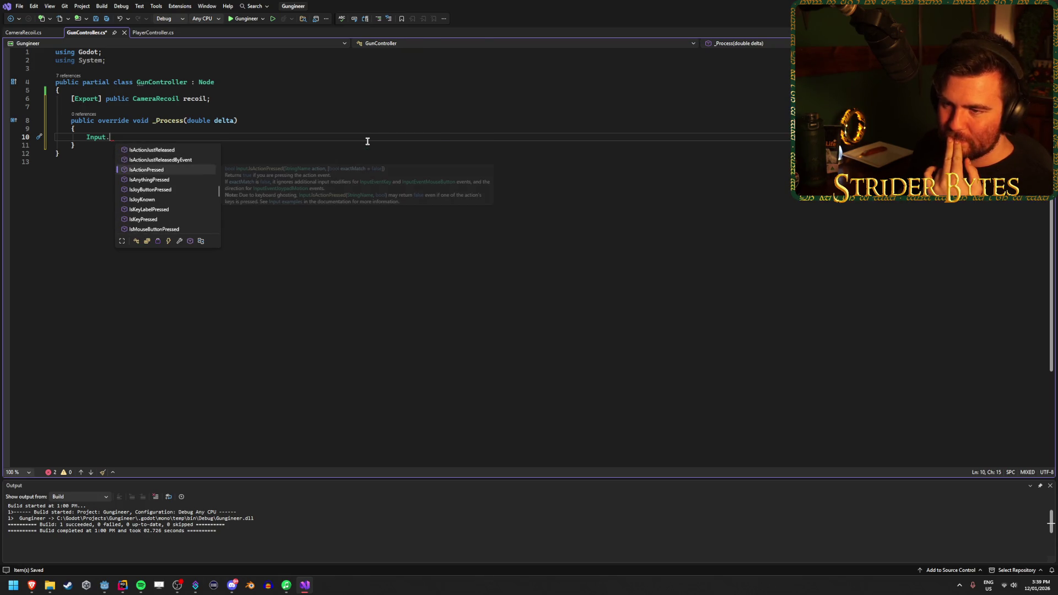
key("Tab")
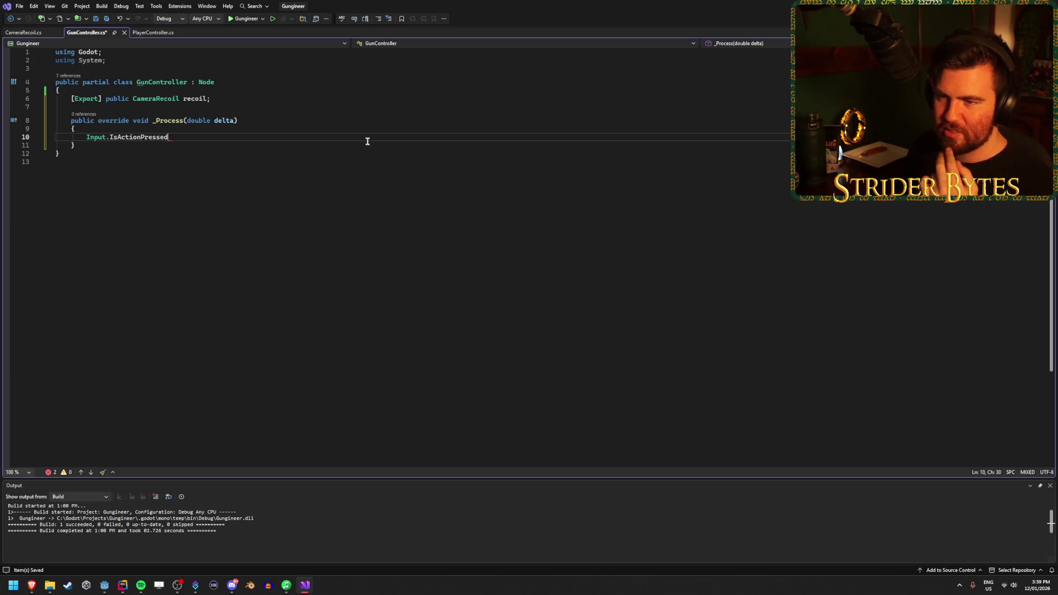
Pass "Fire" as the IsActionPressed argument
type("(\"Fire")
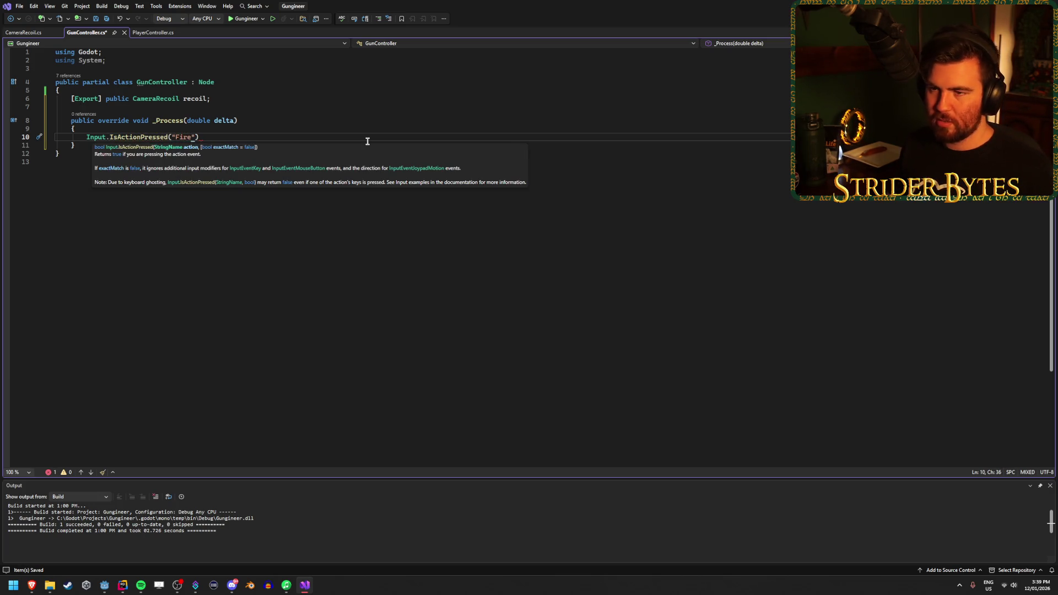
key("Down")
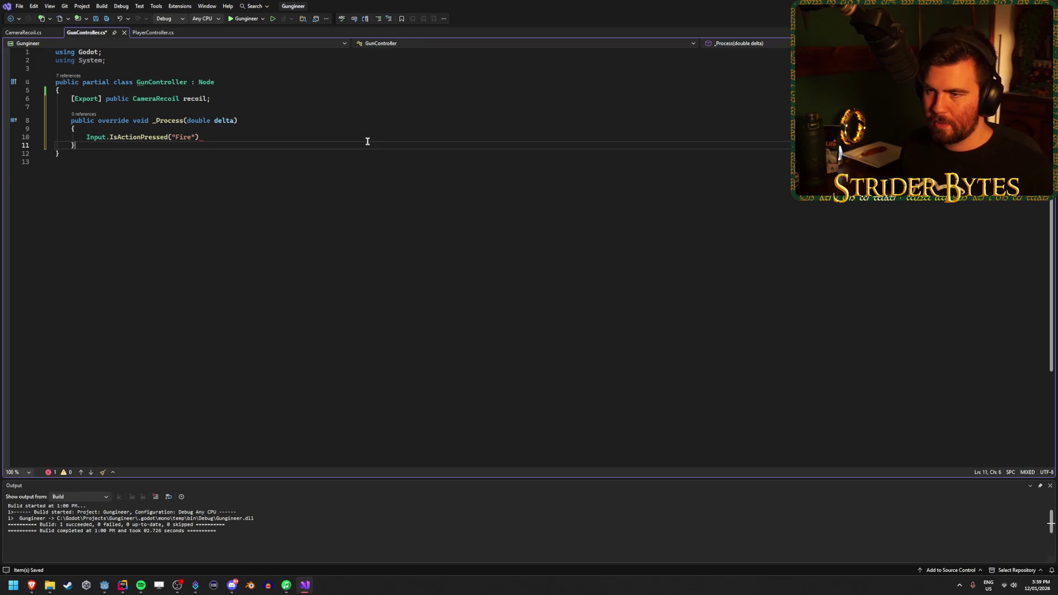
left_click(87, 137)
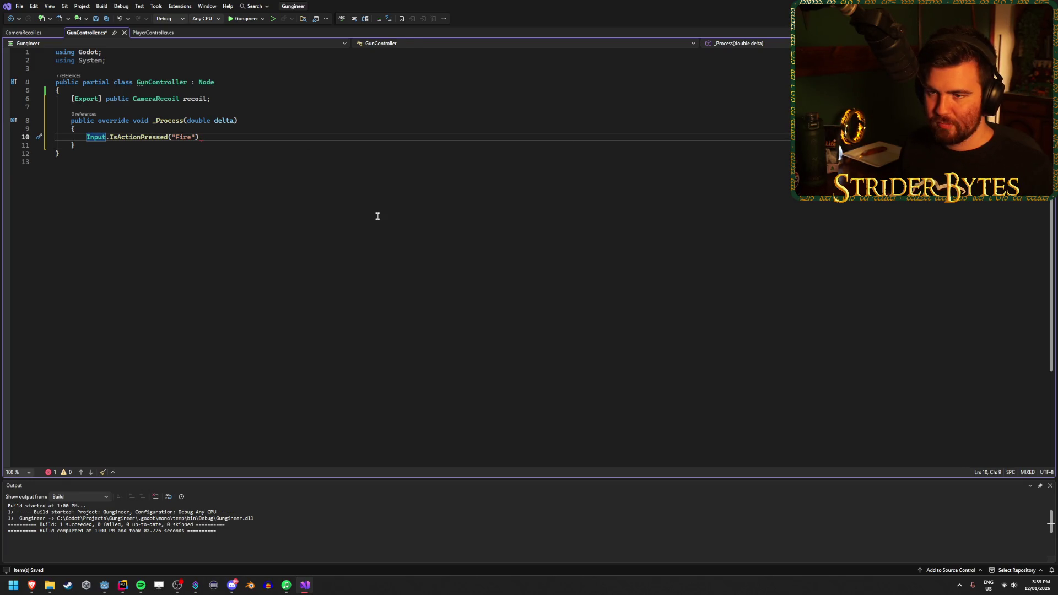
left_click(207, 137)
left_click(91, 138)
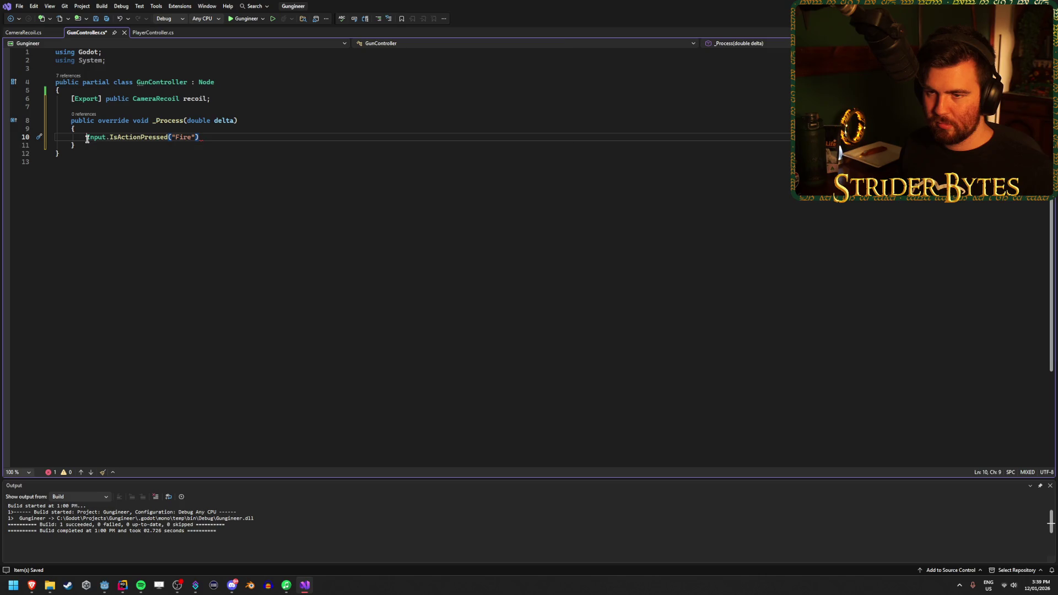
left_click(235, 138)
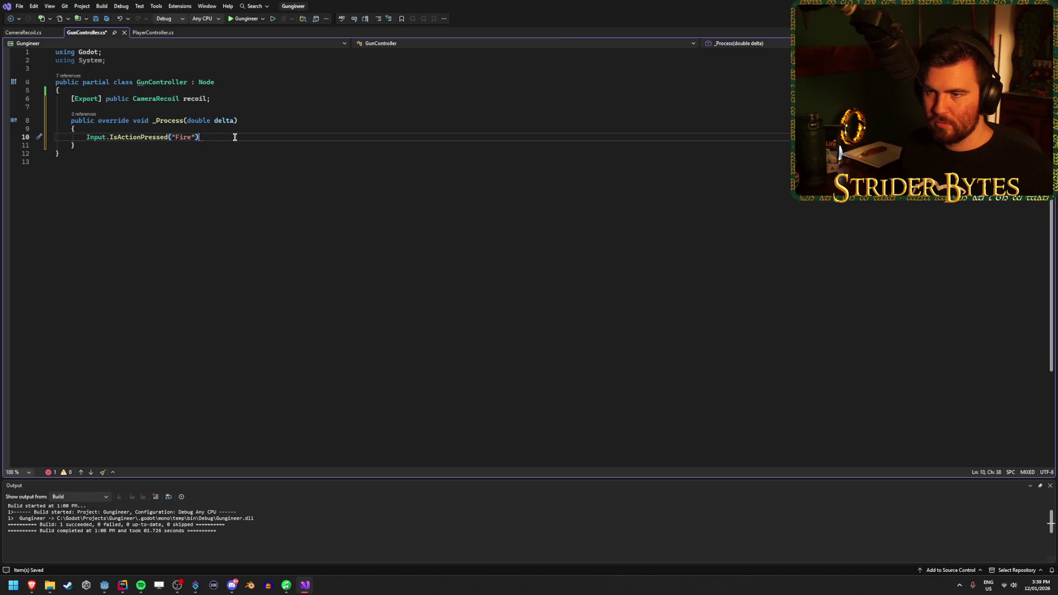
Add blank lines above the IsActionPressed call and below the recoil field
left_click(226, 99)
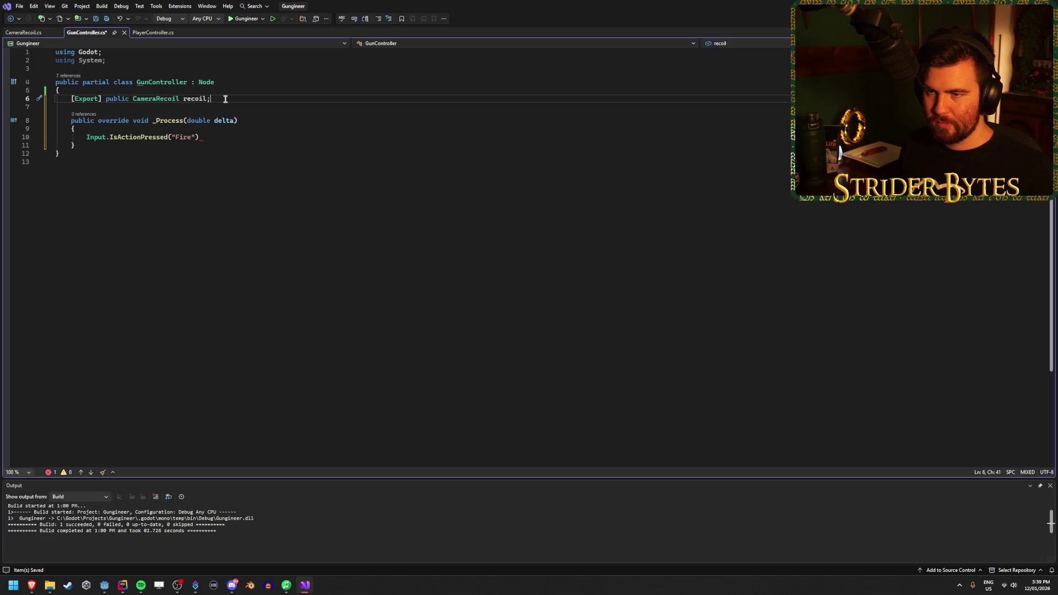
left_click(87, 137)
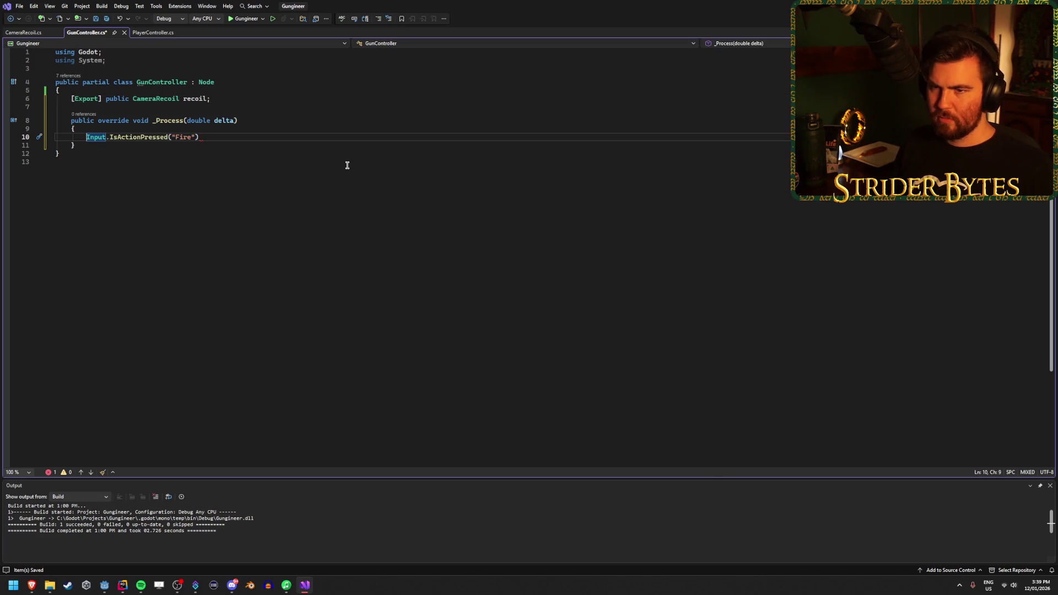
key("Return")
key("Return")
key("Up")
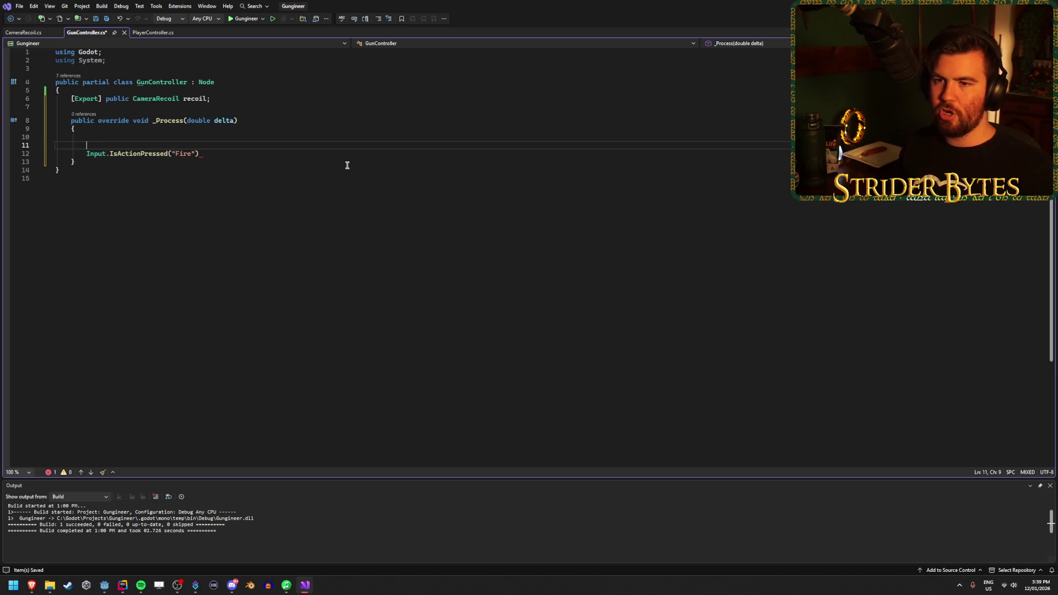
left_click(239, 99)
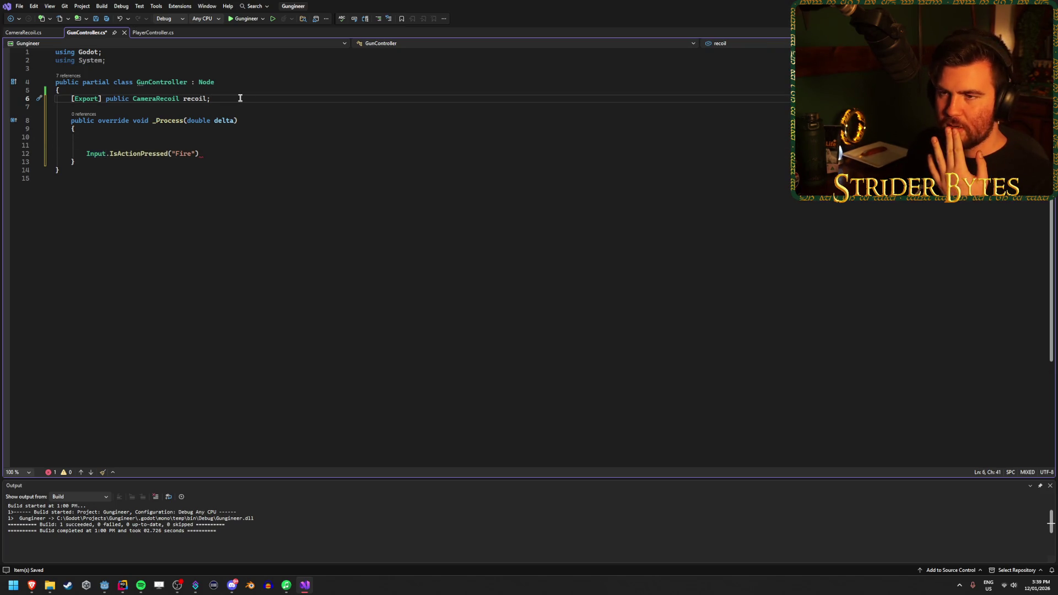
key("Return")
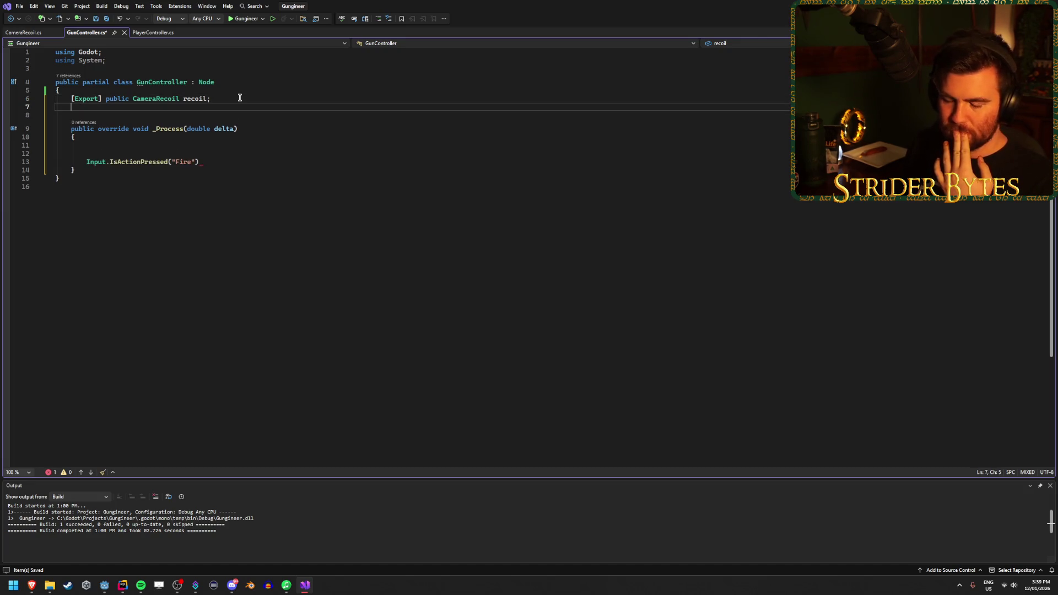
Declare '[Export] public float fireRate = 1f;' and save the script
type("[Export] ")
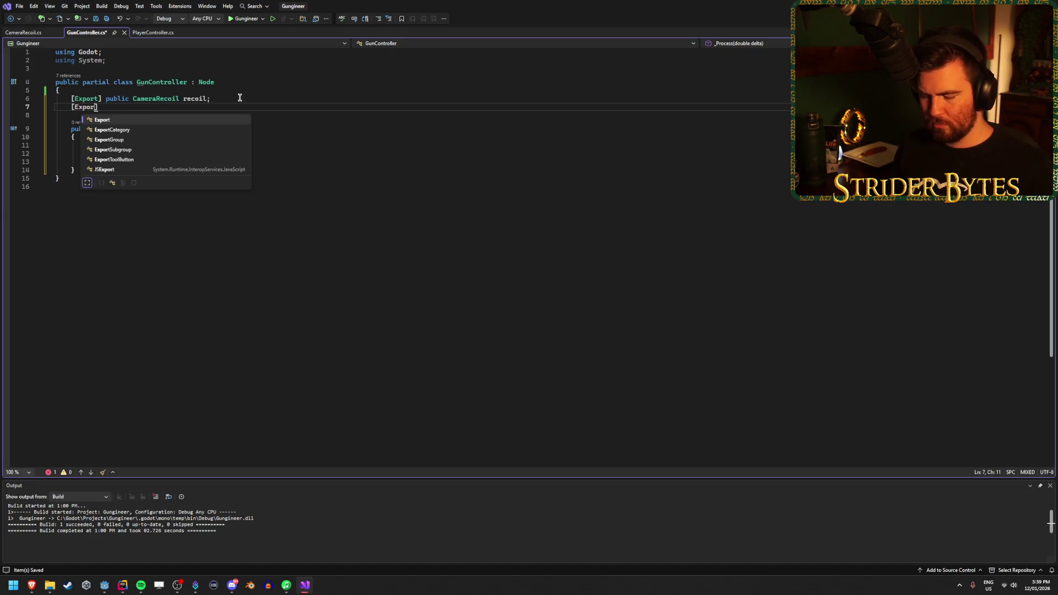
type("public float fd")
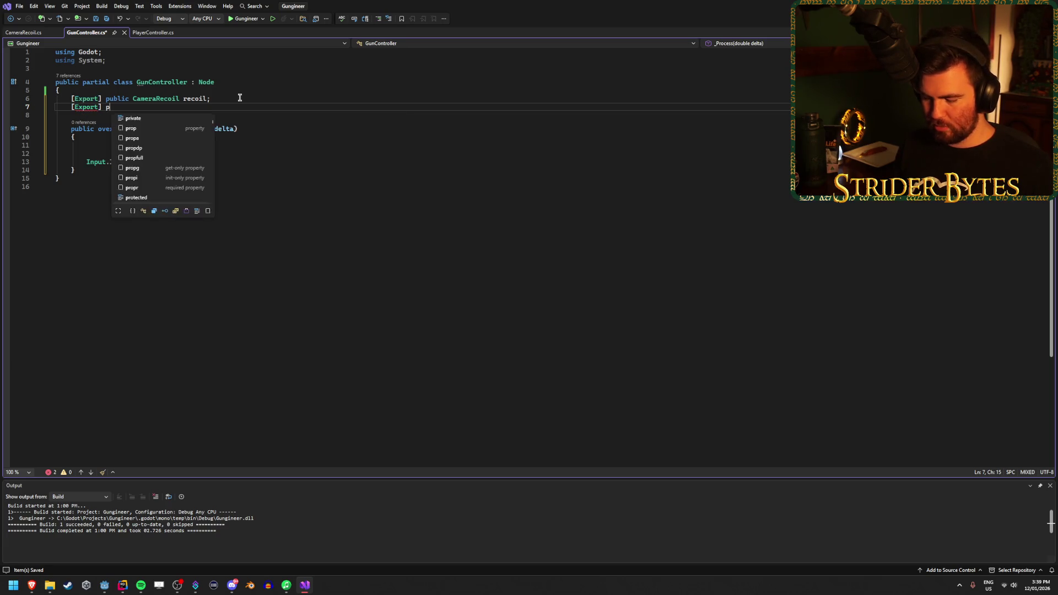
key("BackSpace")
type("ireRate = 1f;")
key("ctrl+s")
Add a 'private float fireTimer;' field below fireRate and save
left_click(161, 143)
left_click(229, 107)
key("Return")
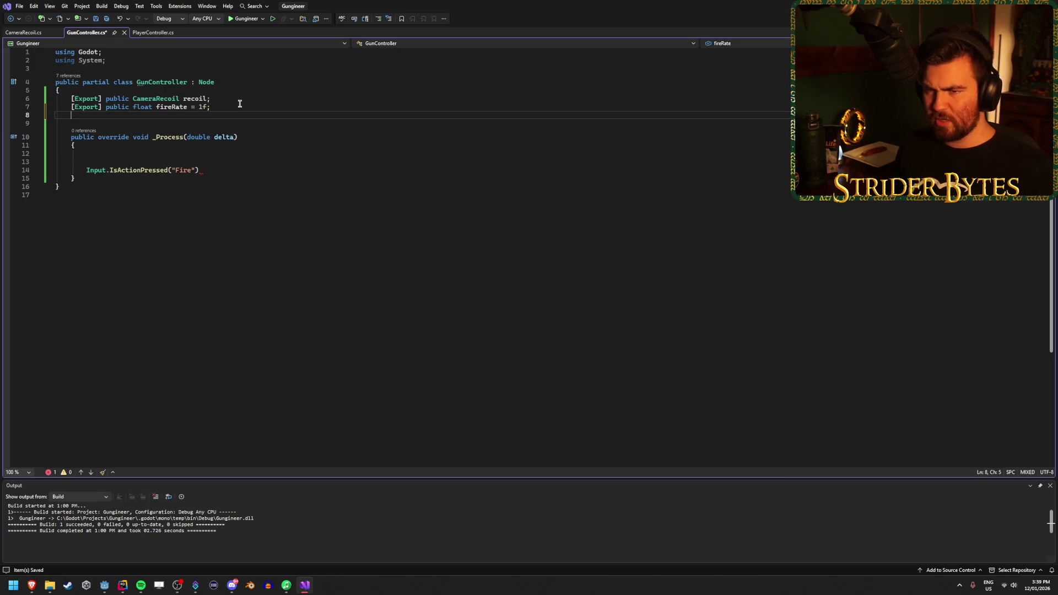
type("private fl")
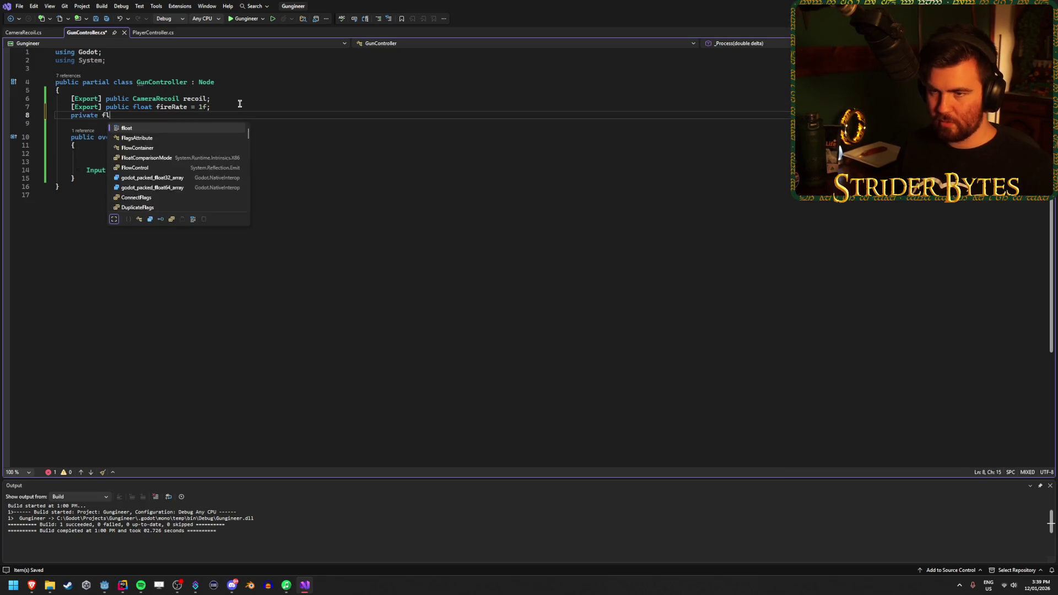
key("space")
type("eTimer;")
key("ctrl+s")
Open an if (fireTimer > 0) block inside _Process
left_click(195, 123)
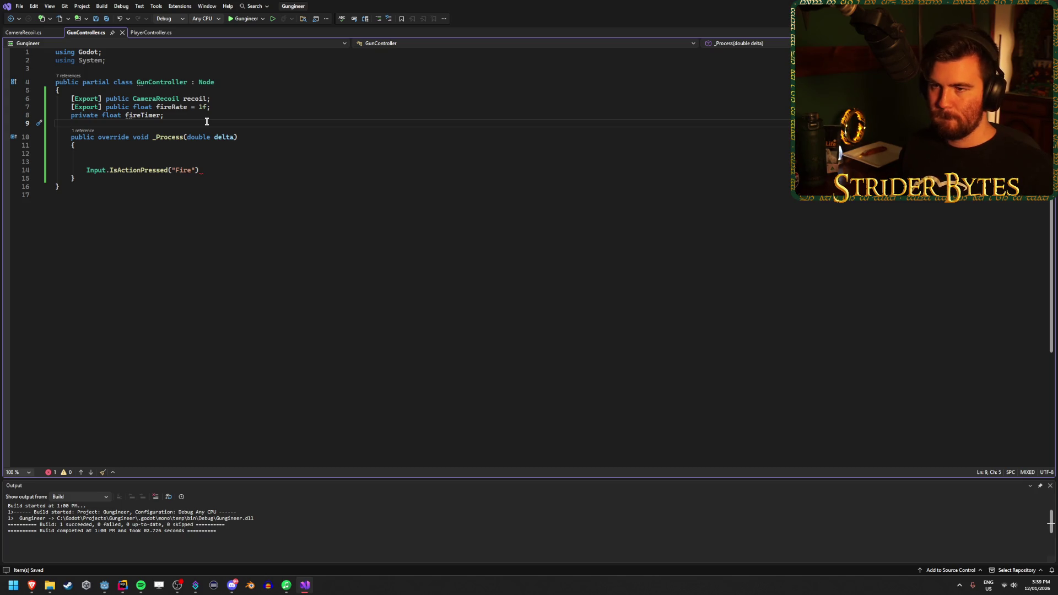
left_click(139, 155)
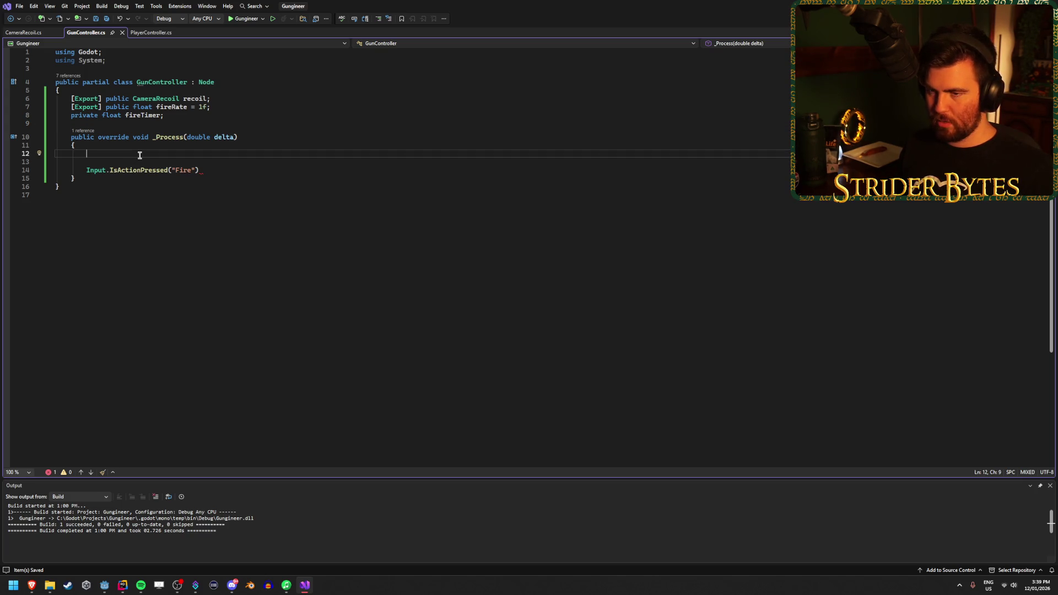
type("if (")
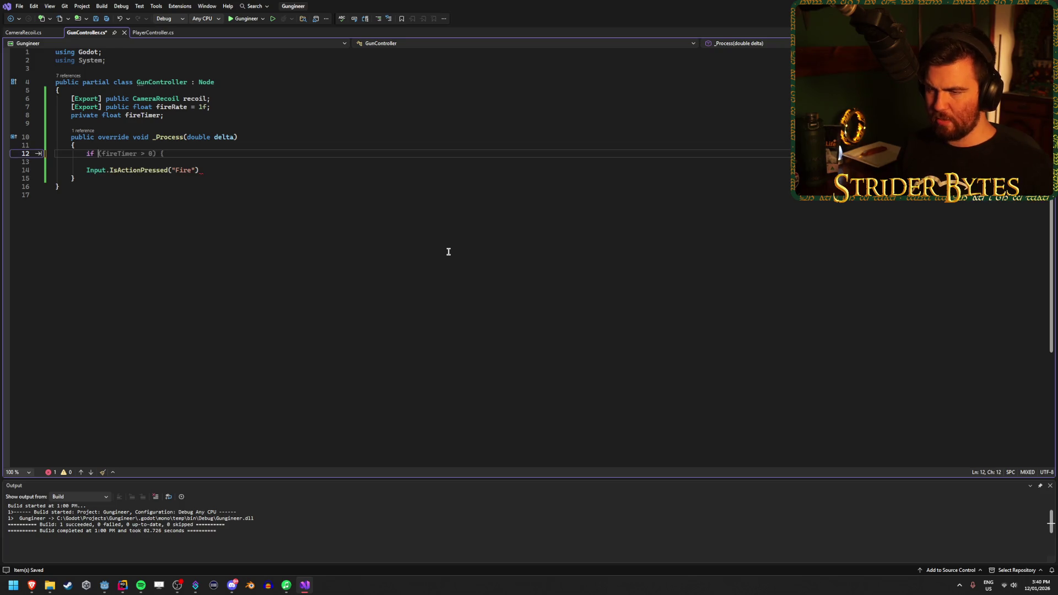
key("Tab")
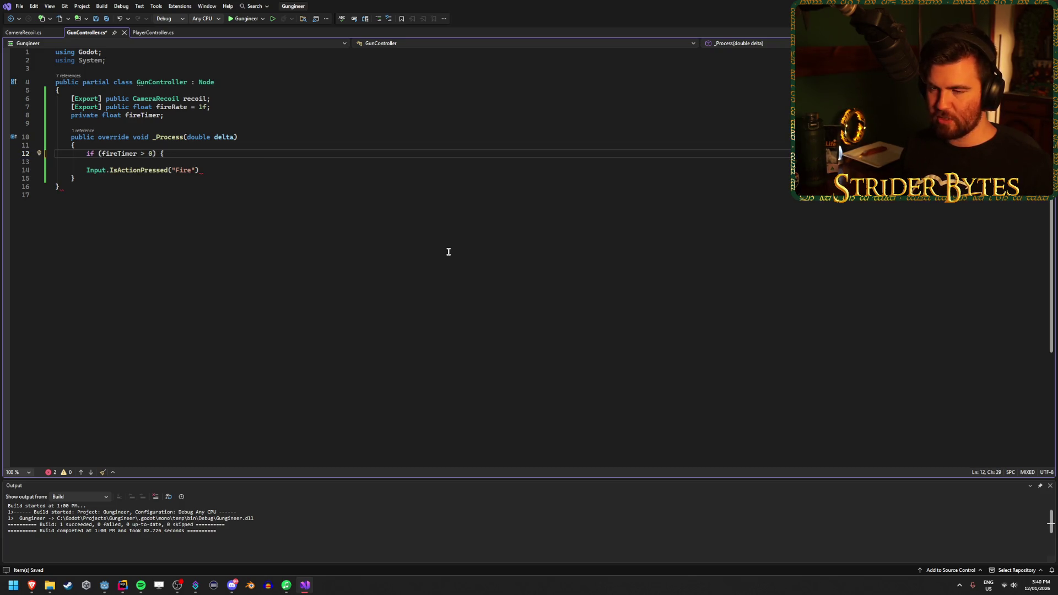
key("Return")
type("{")
key("Return")
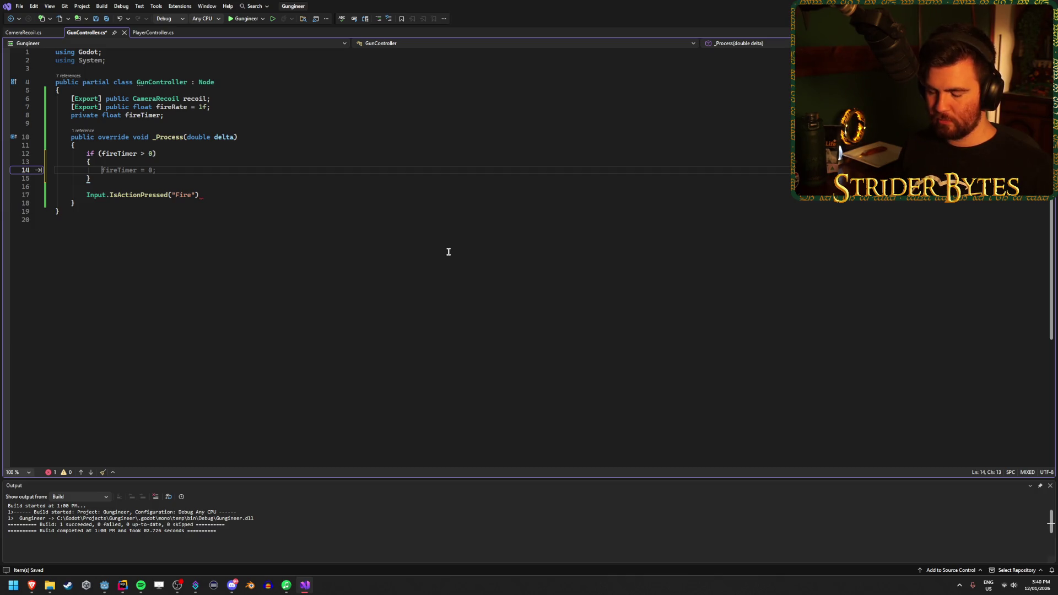
Make the block run 'fireTimer -= (float)delta;' then return, saving the script
type("fireTimer ")
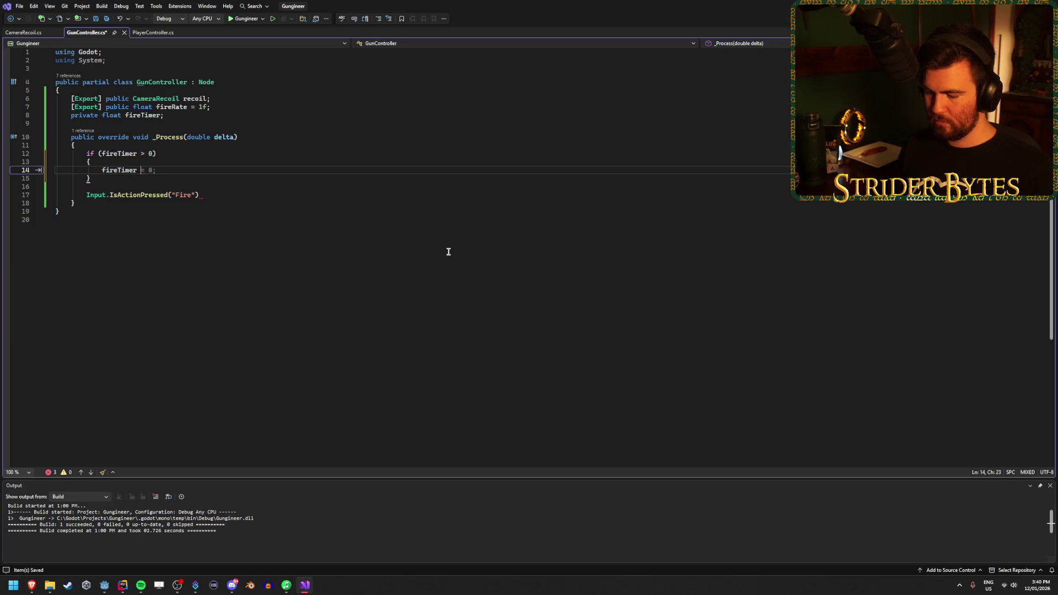
type("-= (float_de")
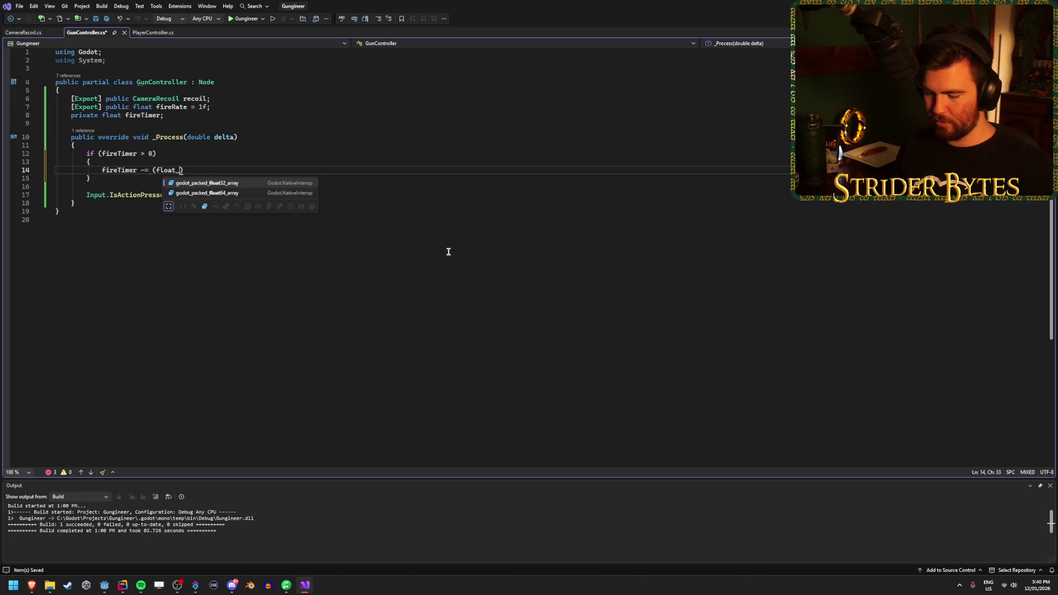
type("lta")
key("BackSpace")
key("BackSpace")
key("BackSpace")
type(")dew")
key("BackSpace")
type("lta")
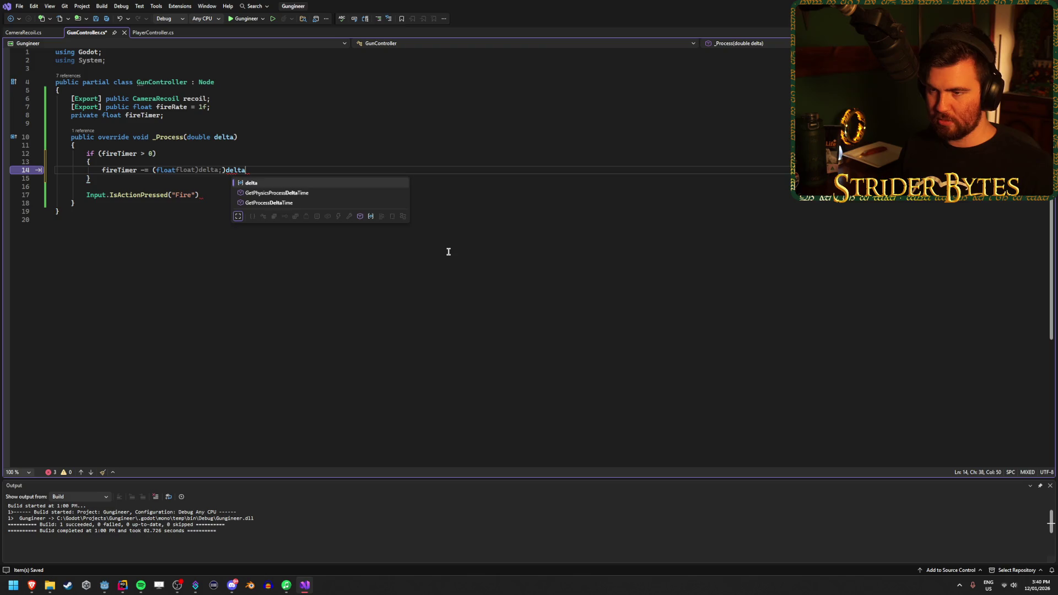
key("Escape")
type(";")
key("ctrl+s")
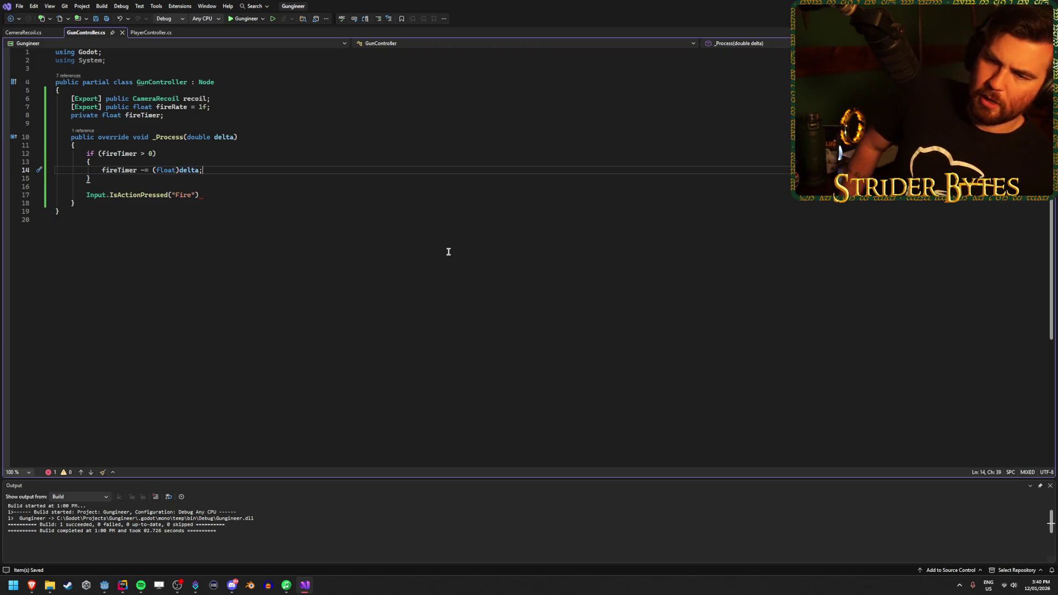
key("Return")
type("return;")
key("ctrl+s")
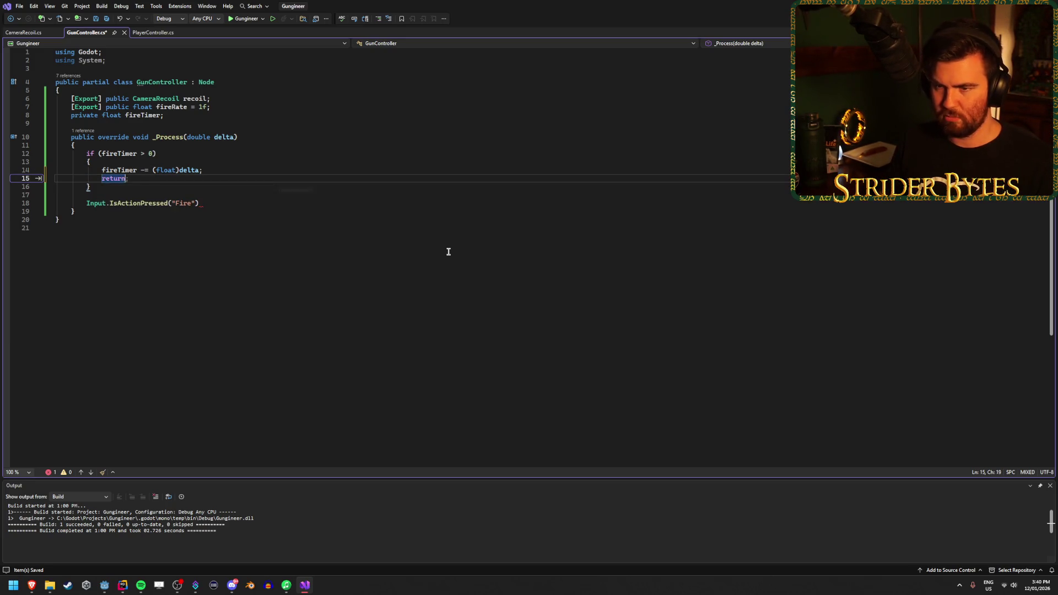
Wrap the Input.IsActionPressed("Fire") check on line 18 in an if condition
left_click(242, 204)
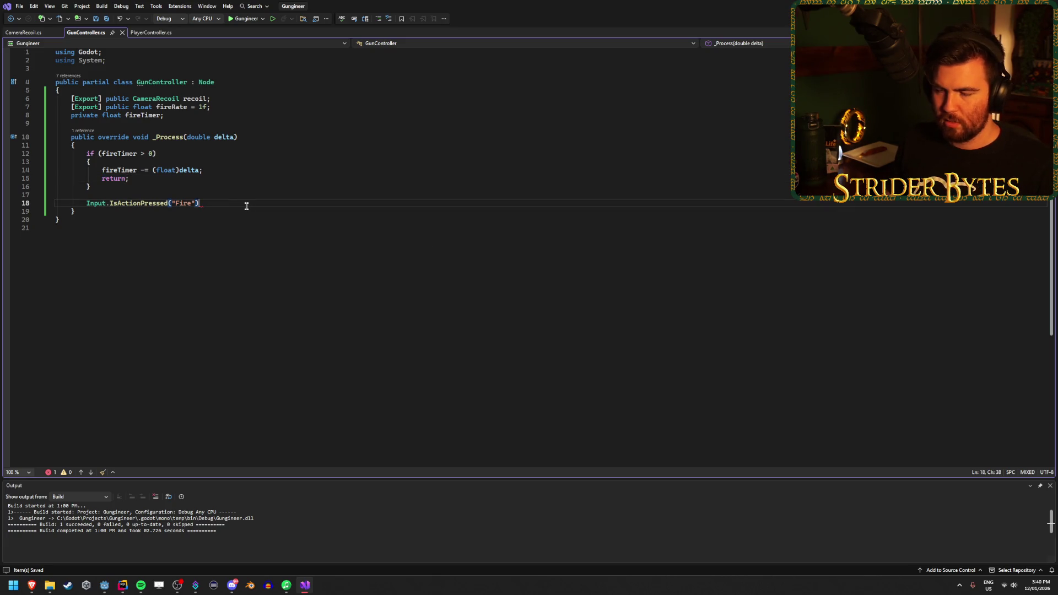
left_click(106, 203)
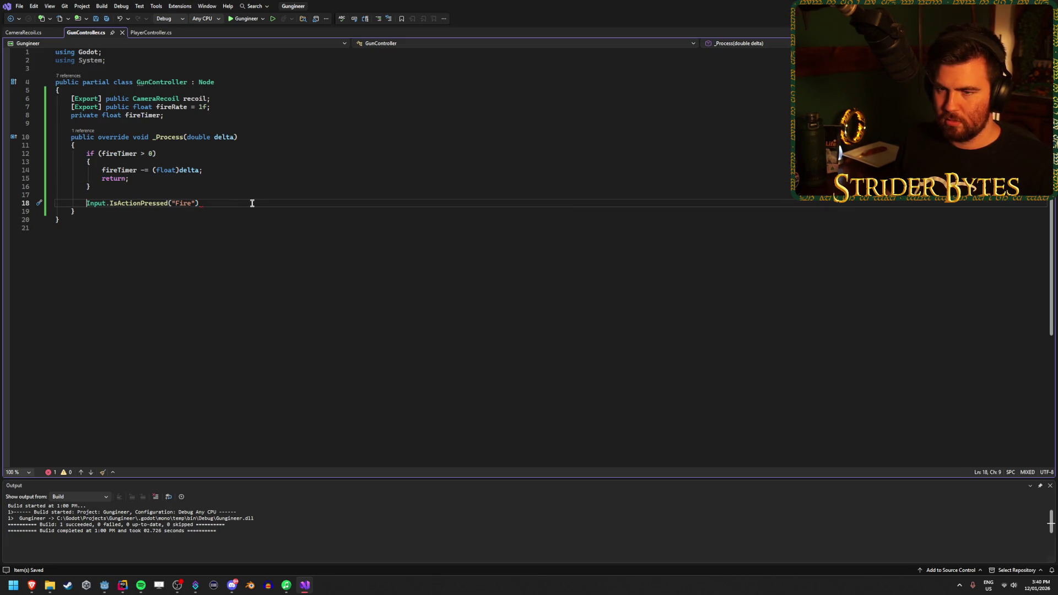
type("if (")
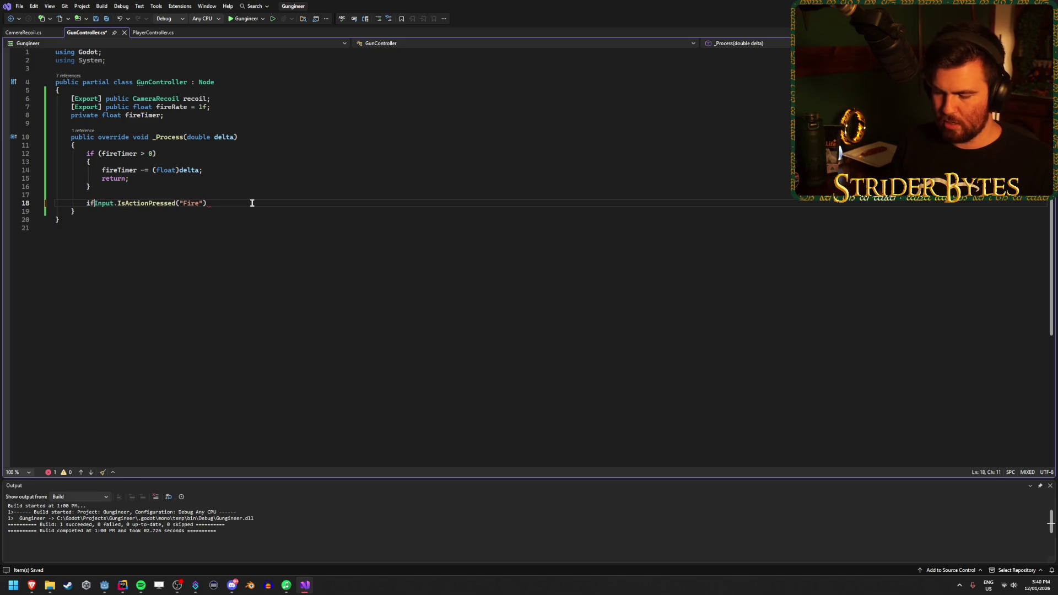
left_click(250, 202)
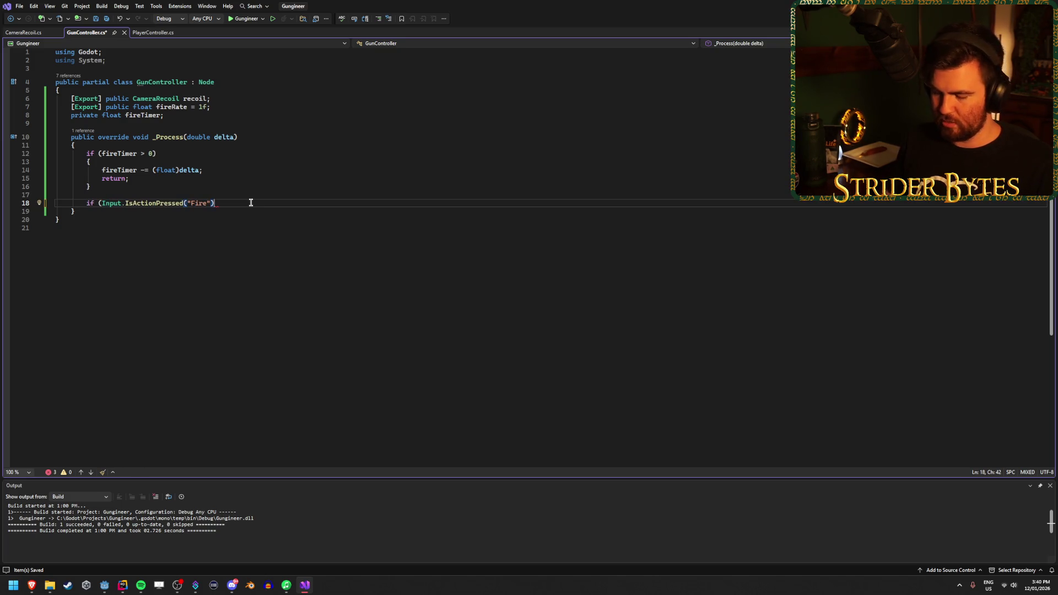
type(")")
Start a 'public void Fire()' method below _Process
left_click(116, 214)
key("Return")
key("Return")
type("public void ")
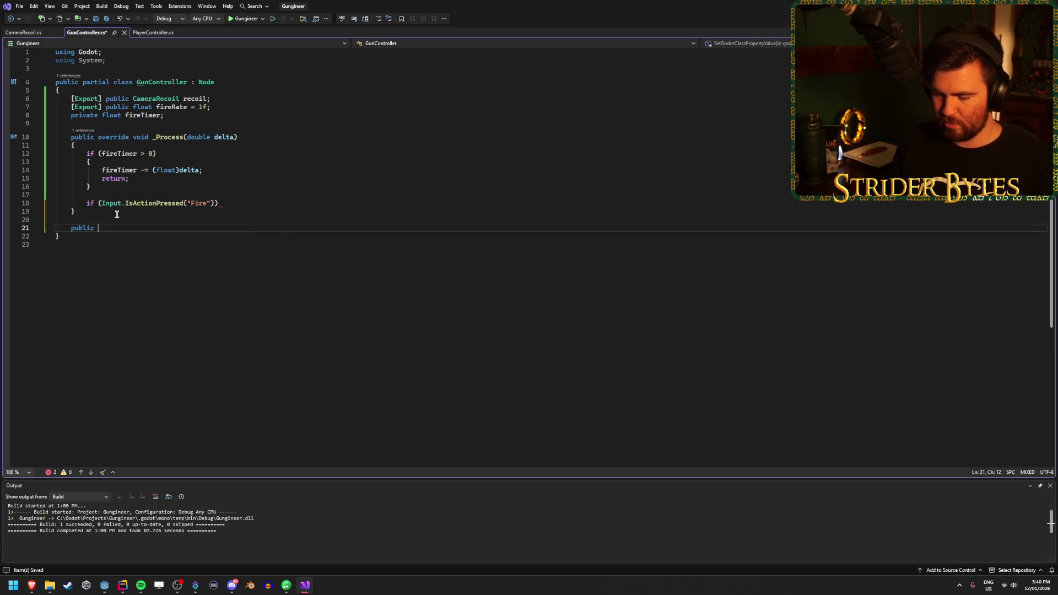
type("Fire()")
Give Fire() its braces and call Fire(); from the line 18 if, then save
key("Return")
type("{")
key("Return")
left_click(241, 201)
type("Fire();")
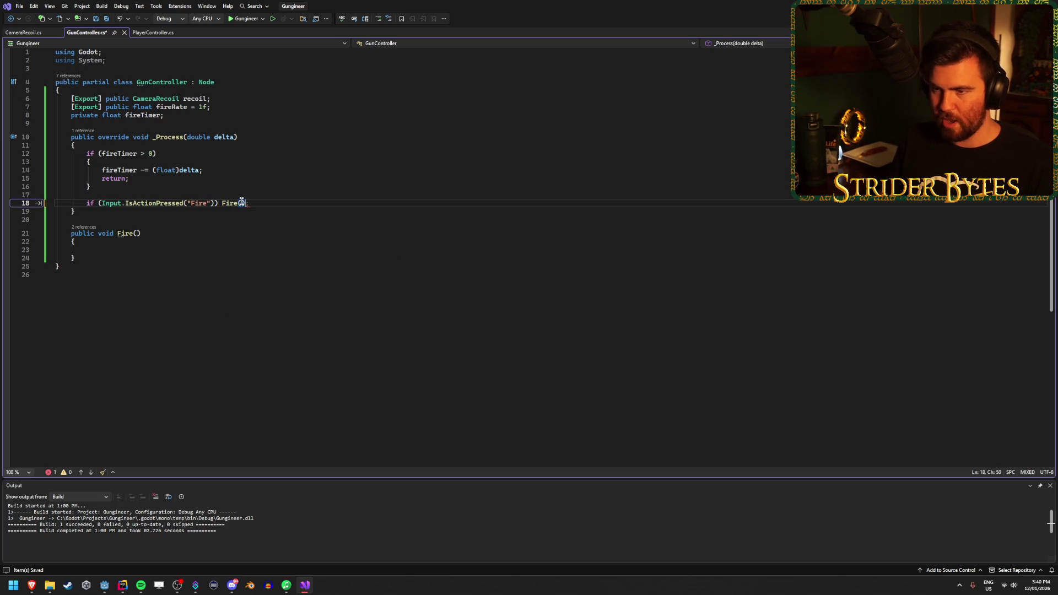
type(";")
key("ctrl+s")
Write 'fireRate = 1f / fireRate;' inside the Fire() method body
left_click(248, 169)
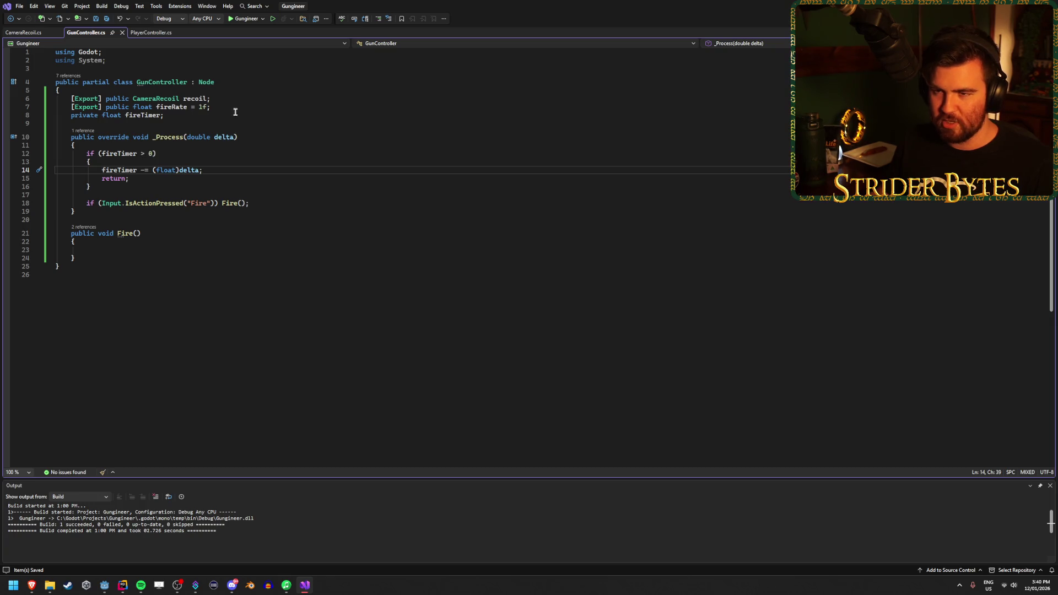
left_click(138, 250)
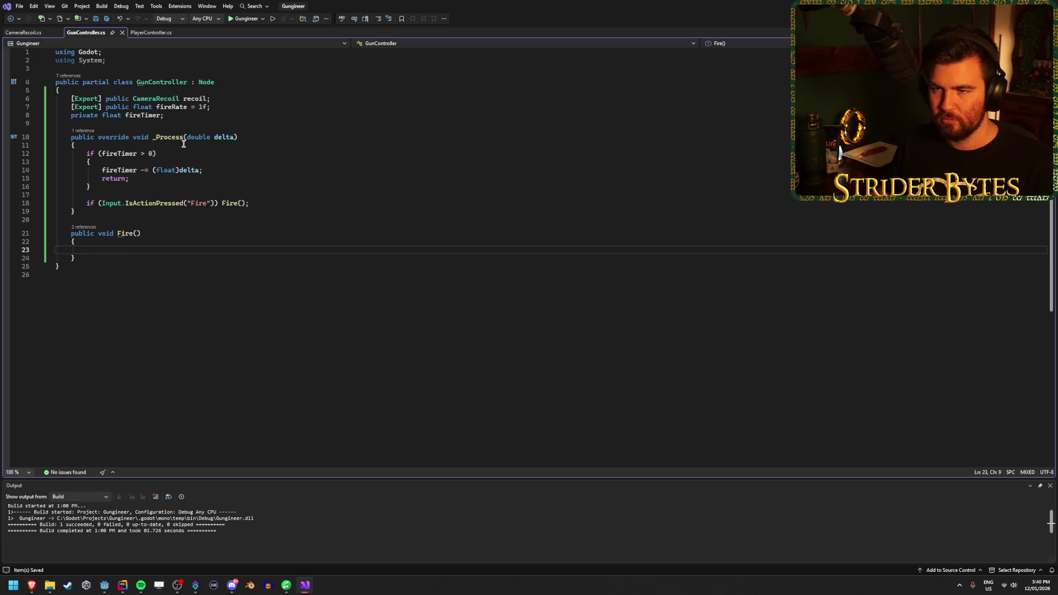
left_click(222, 105)
left_click(103, 250)
key("Return")
key("Return")
key("Return")
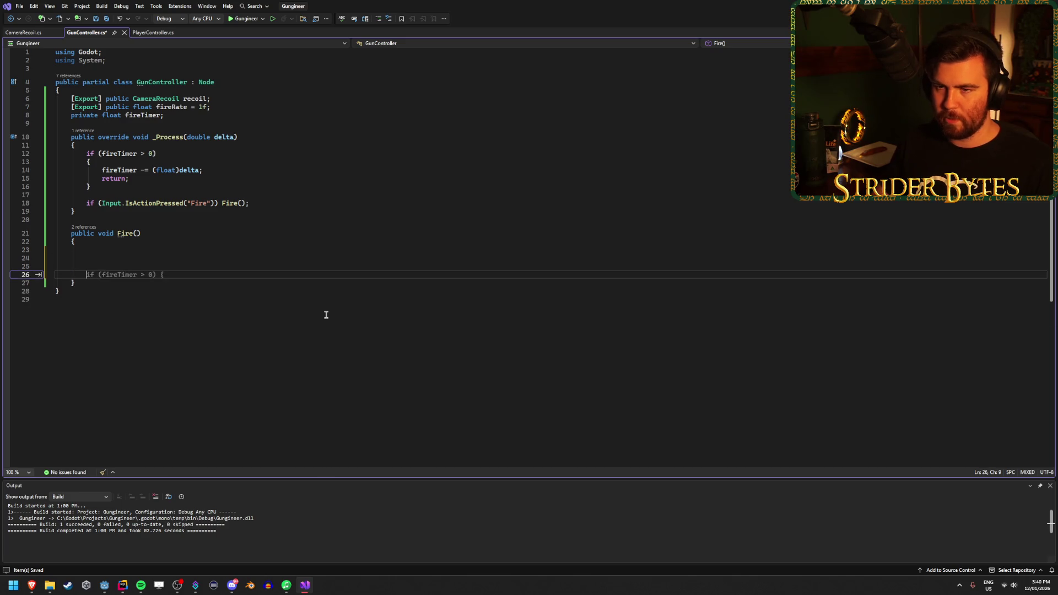
type("fireRate = 1 /")
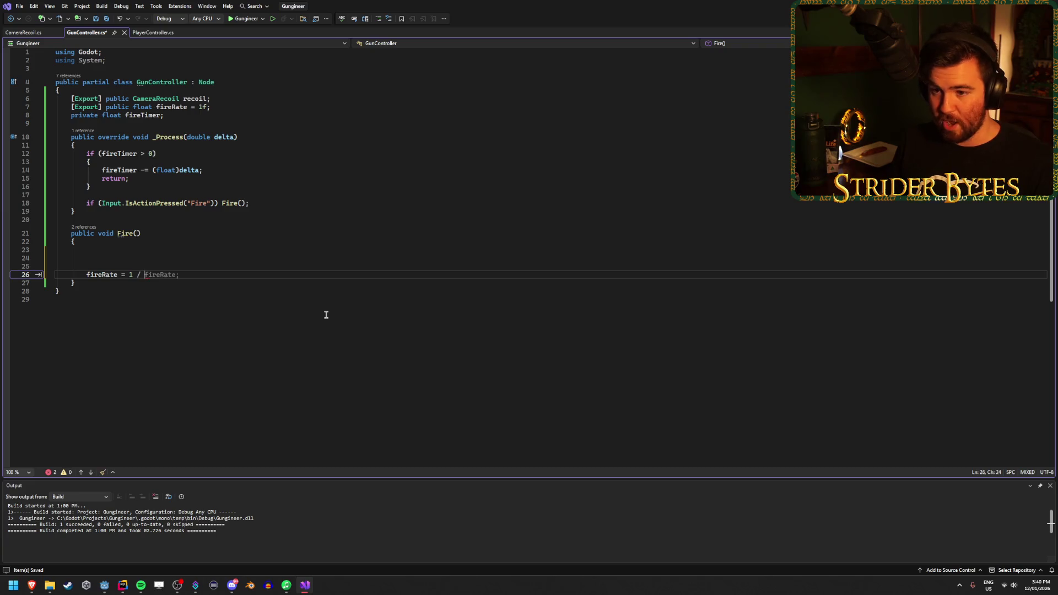
key("BackSpace")
key("BackSpace")
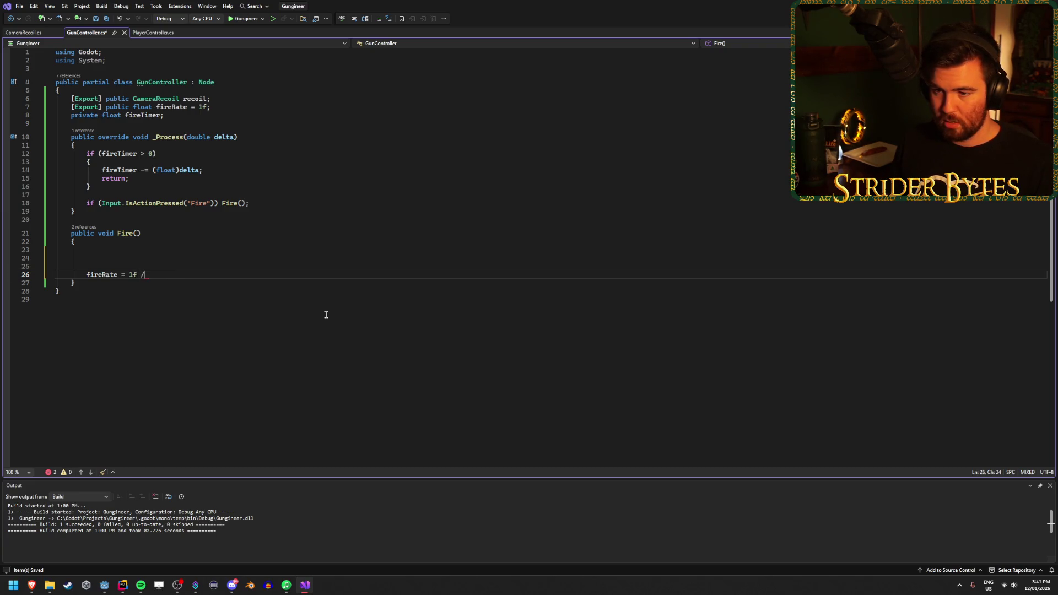
type("fireRate;")
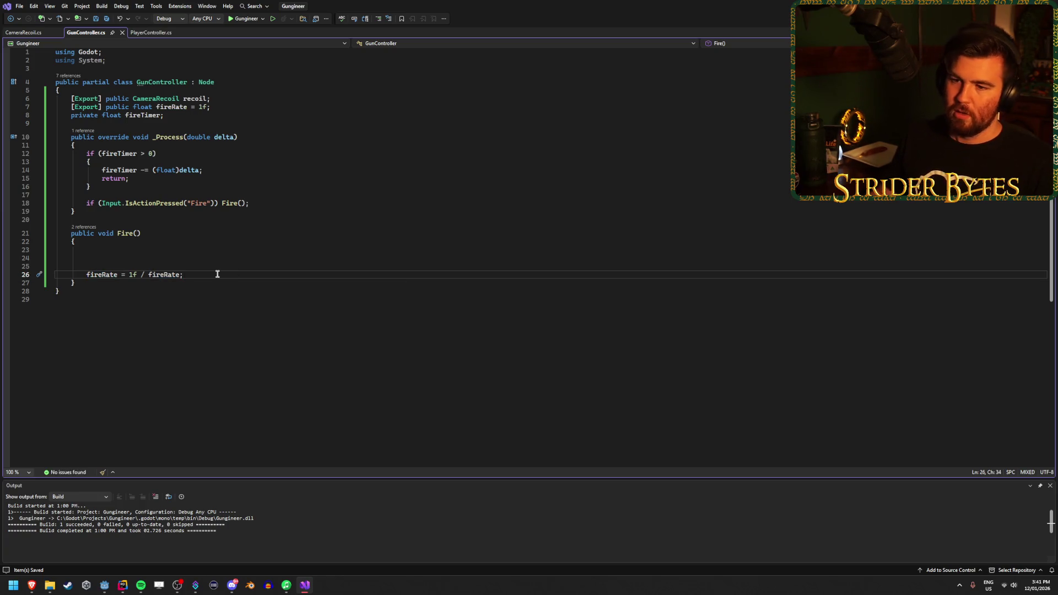
Edit fireRate's default value on line 7, keep it at 1f, and save
left_click(204, 106)
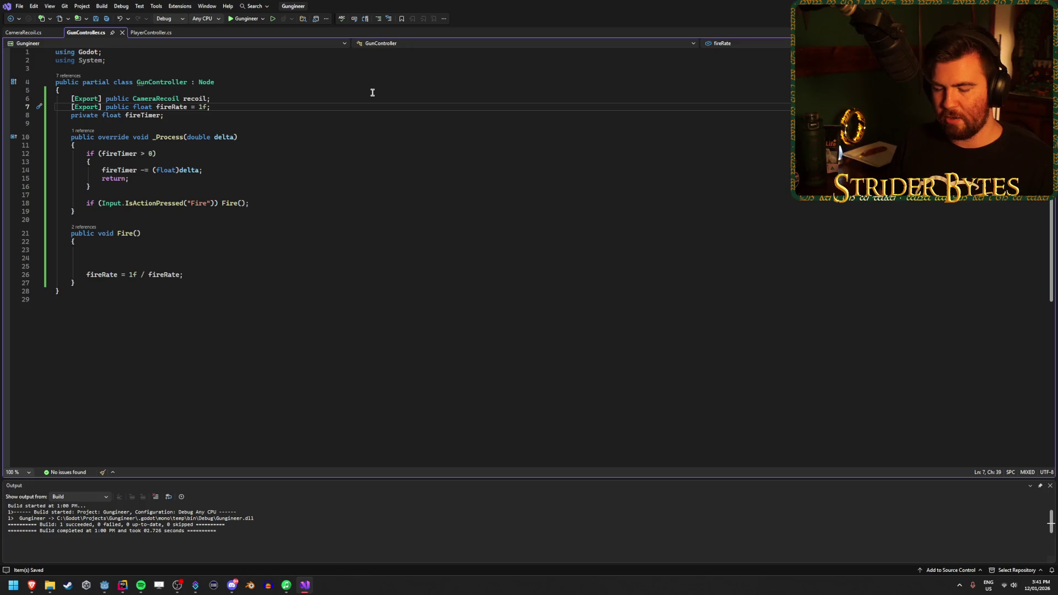
key("BackSpace")
type("2")
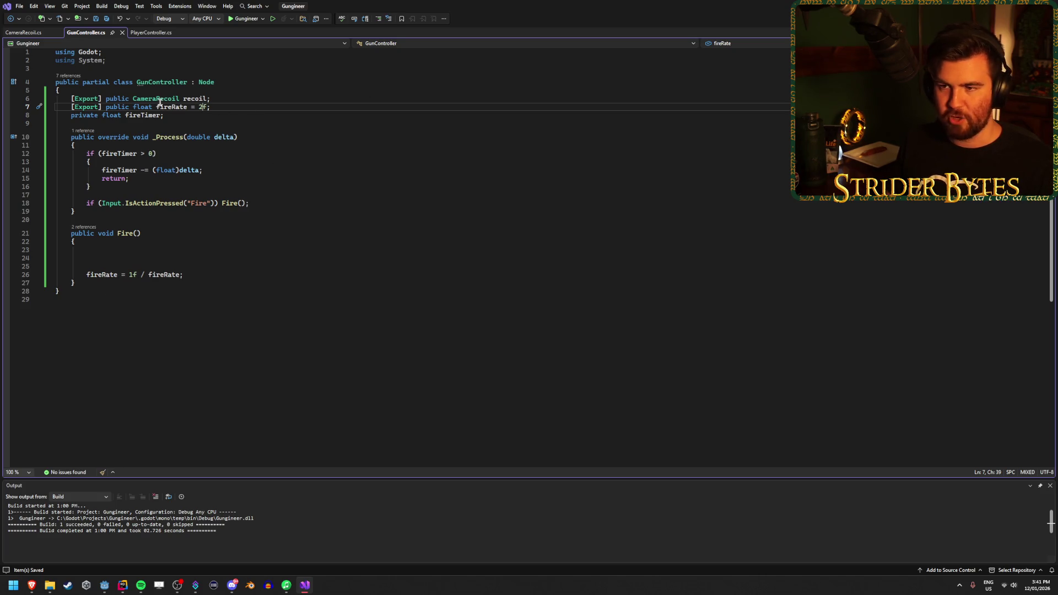
type("1")
key("ctrl+s")
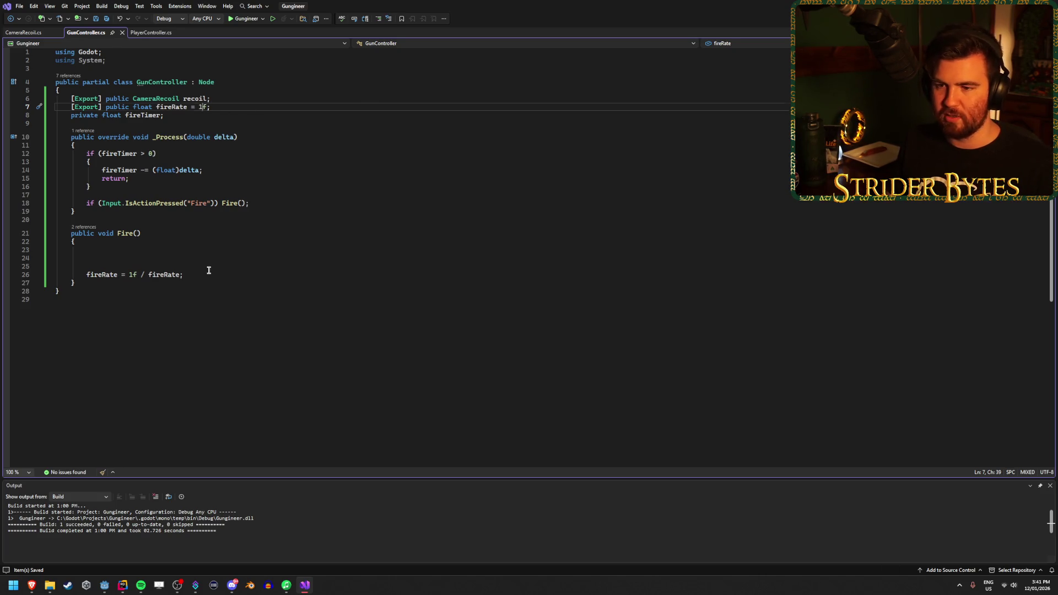
left_click(191, 251)
key("Down")
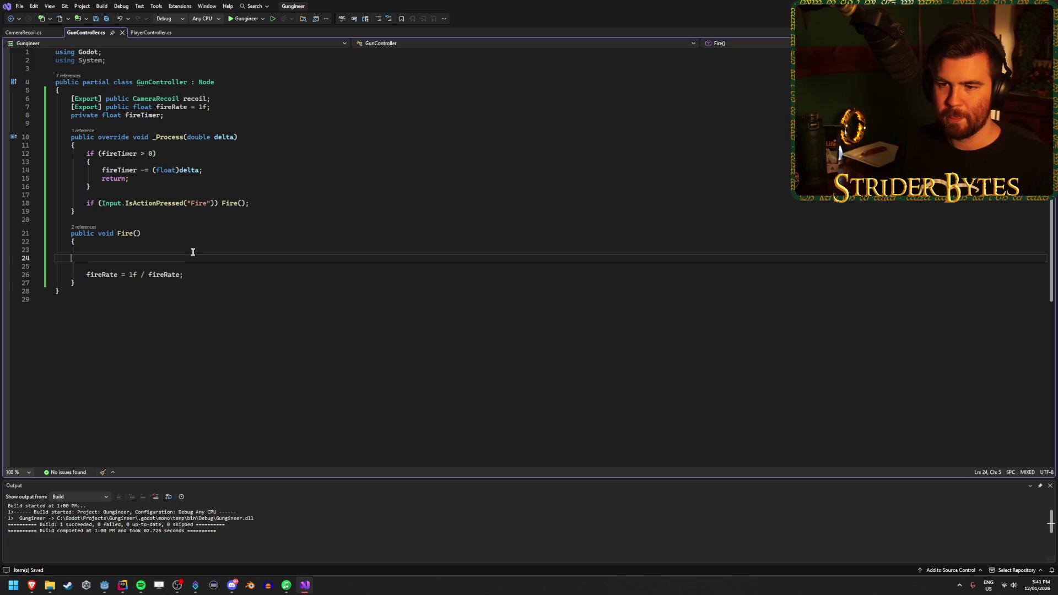
Call recoil.AddRecoil() inside Fire()
key("BackSpace")
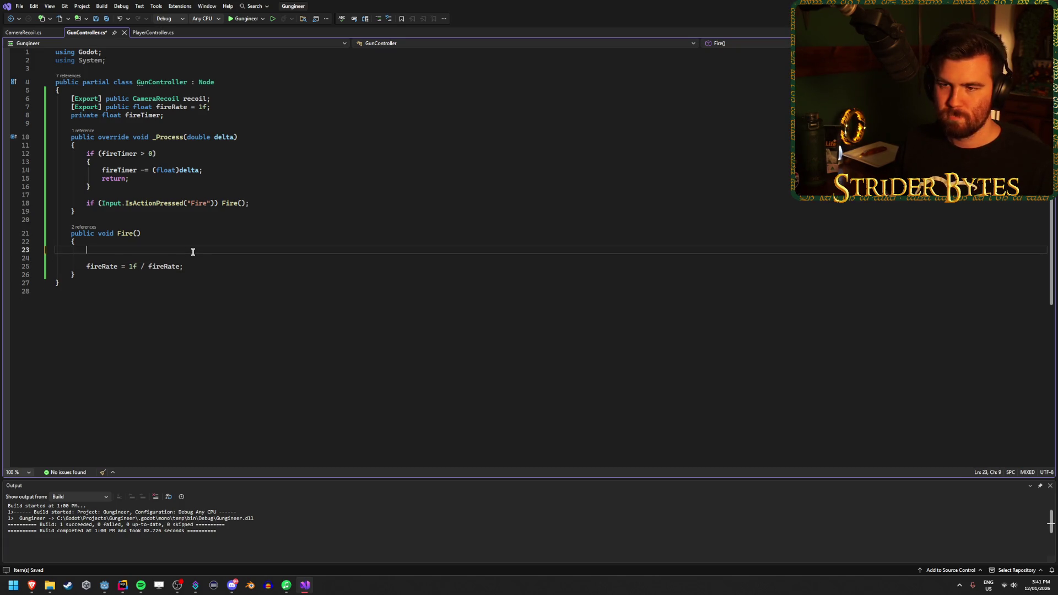
type("reco")
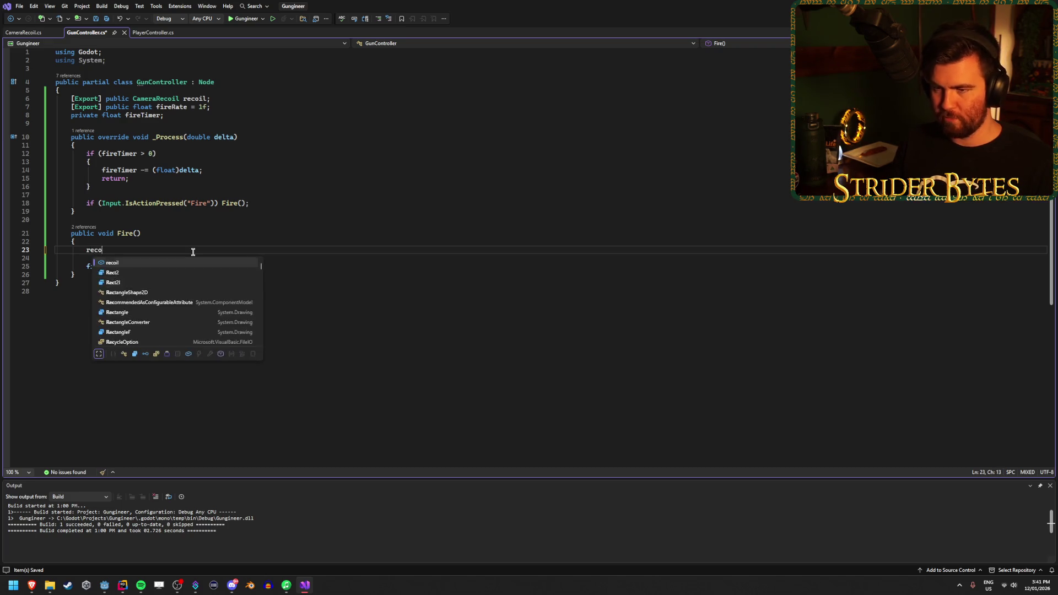
type("il.")
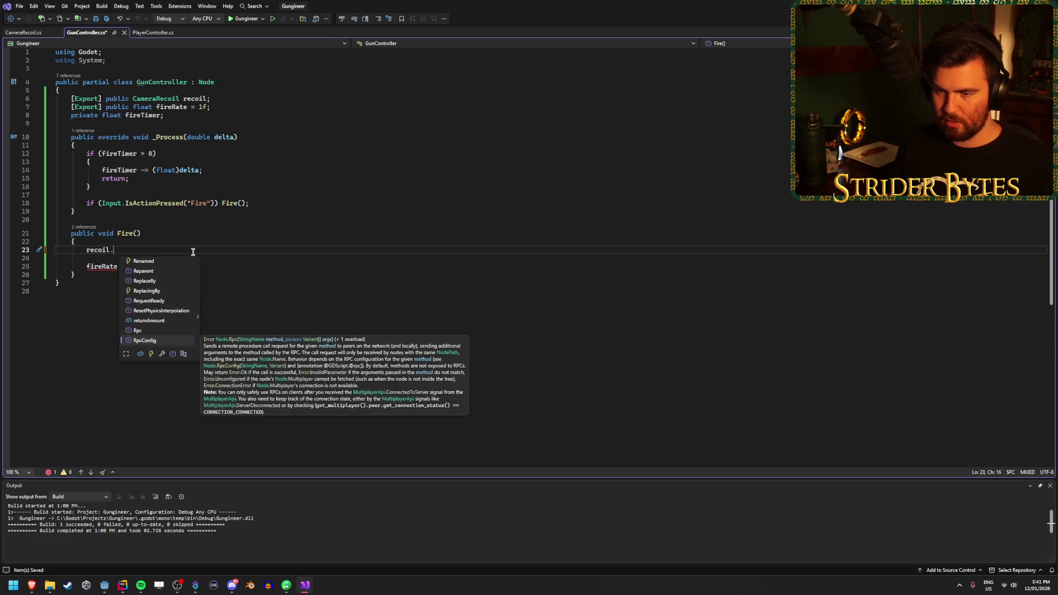
scroll(166, 283, "up", 10)
type("AddRec")
key("Tab")
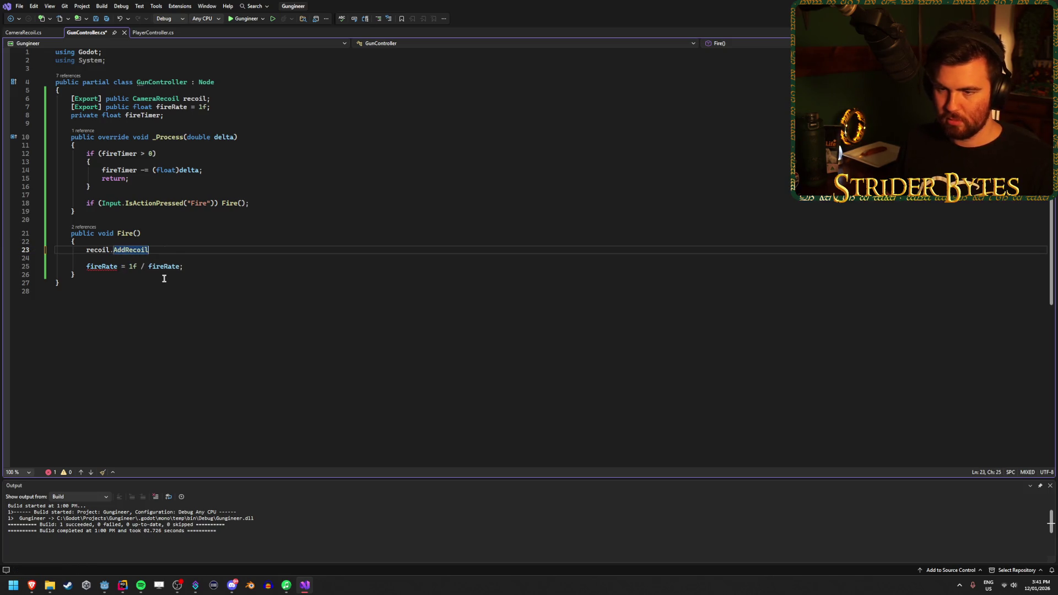
type("(")
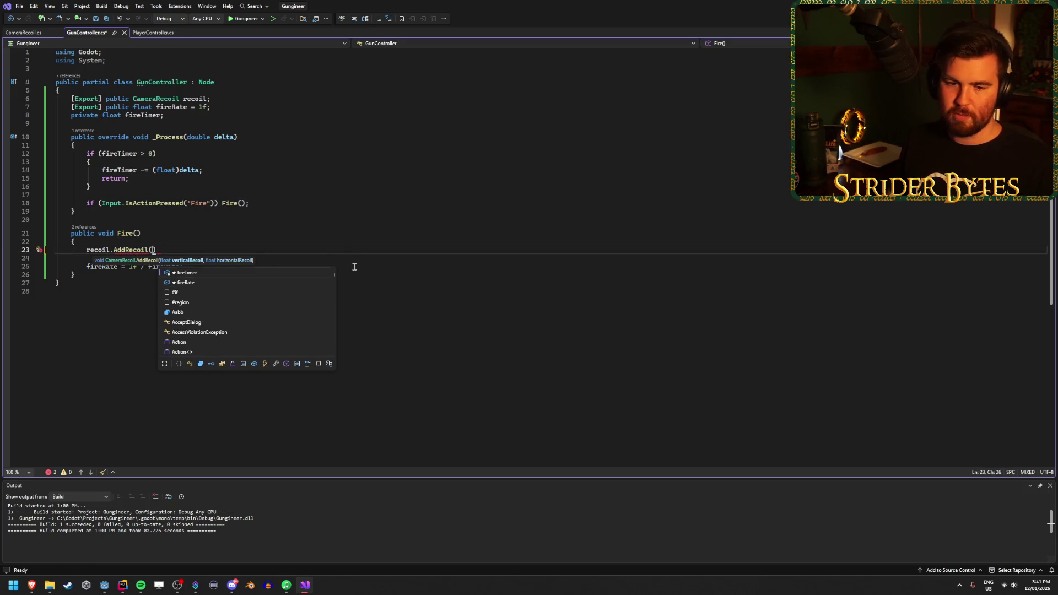
key("Escape")
Add '[Export] public float recoil = 1' below fireRate and save
left_click(254, 107)
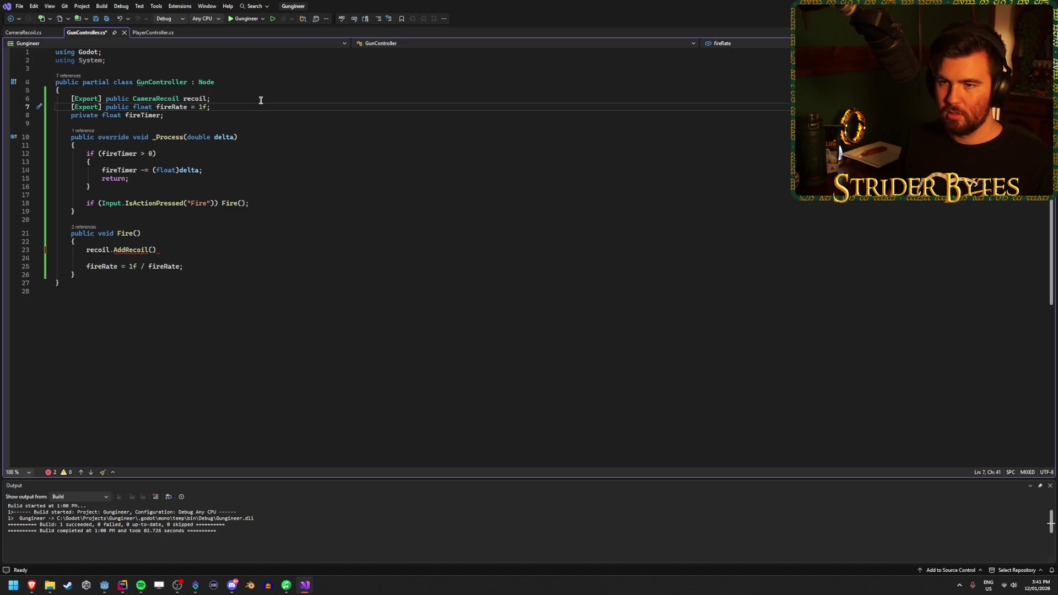
key("Return")
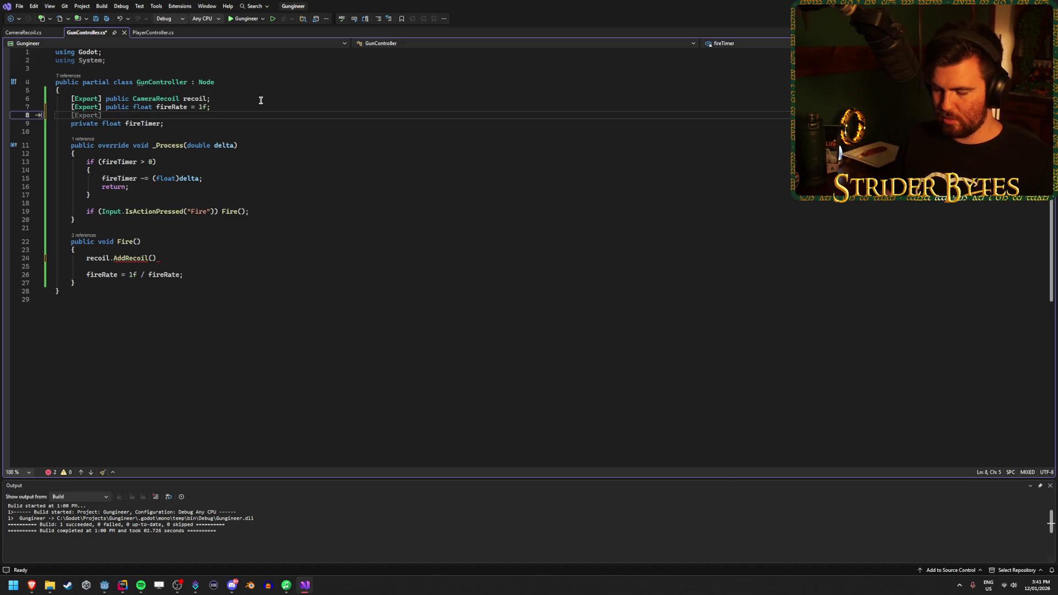
key("Tab")
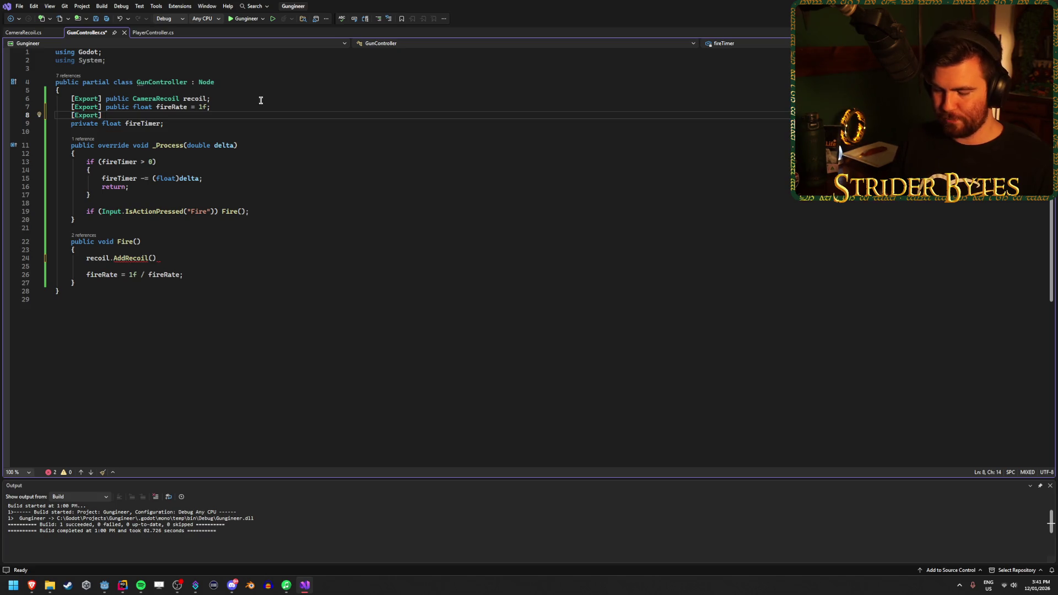
type("public flo")
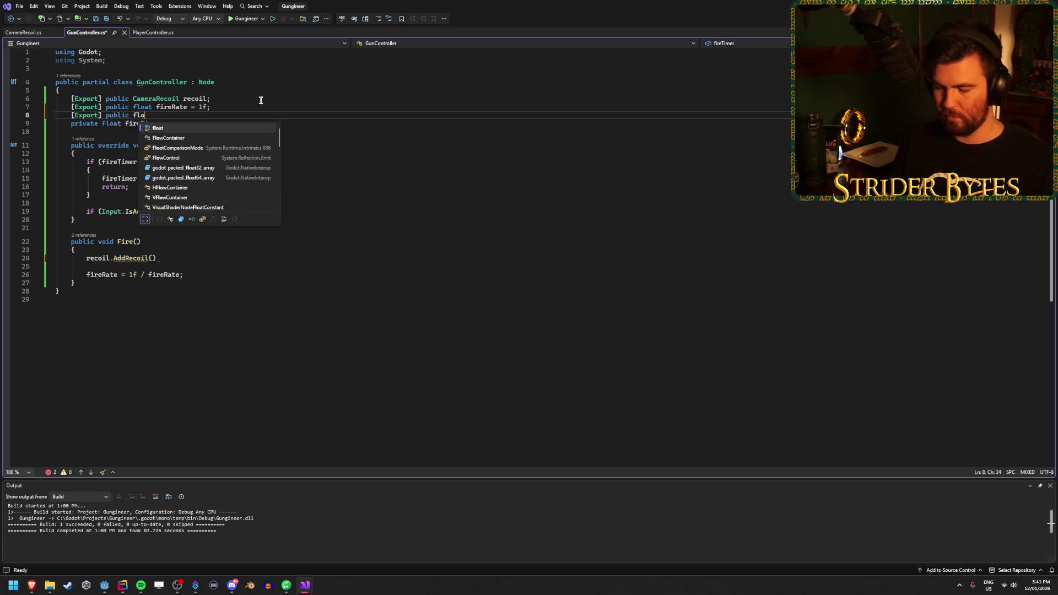
type("at recoil = 1f;")
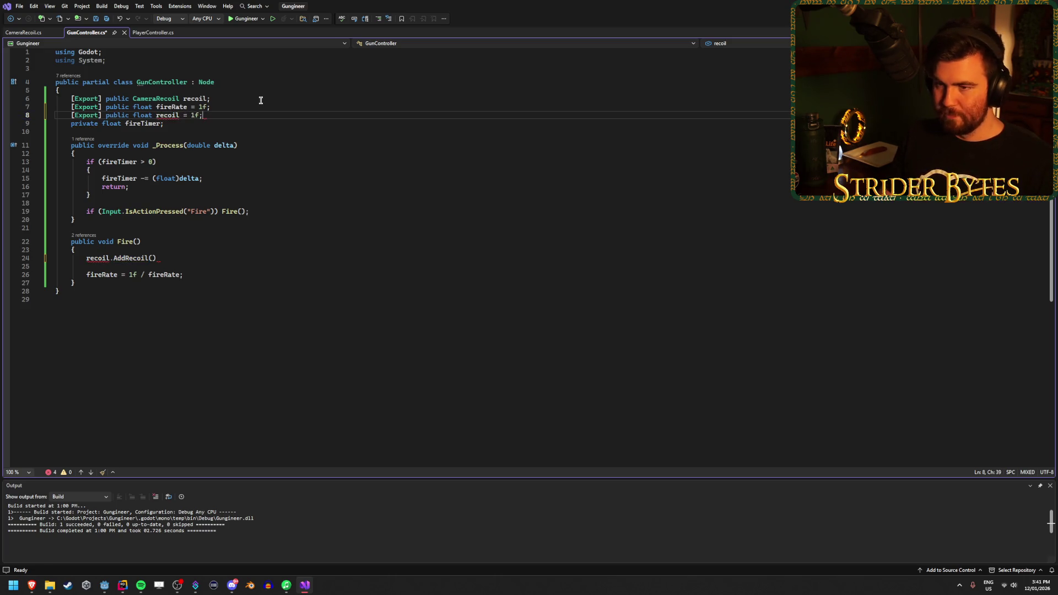
key("ctrl+s")
Delete the name 'recoil' from the new field on line 8
left_click(180, 116)
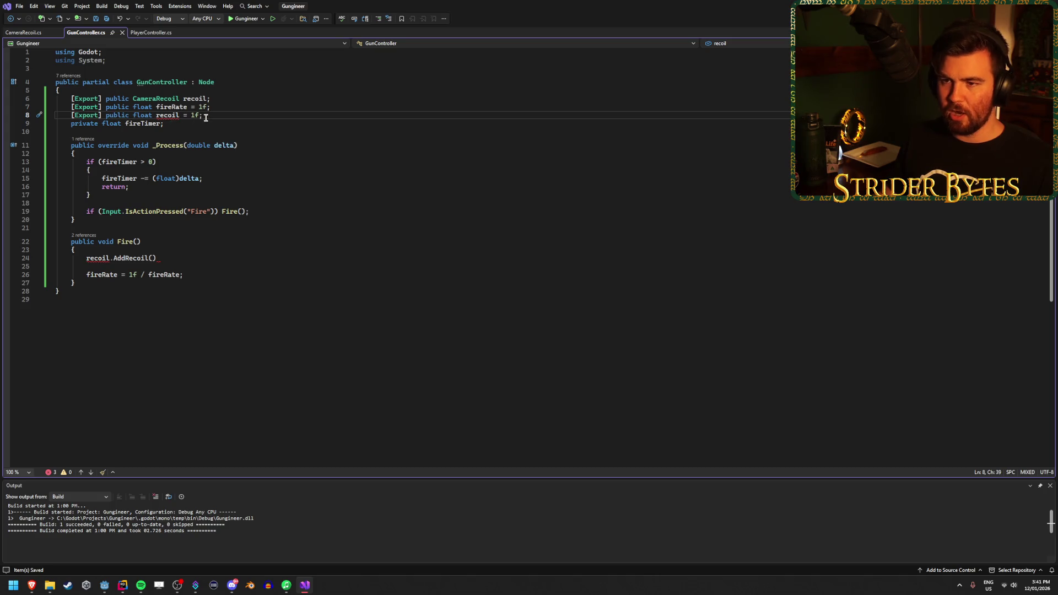
key("Right")
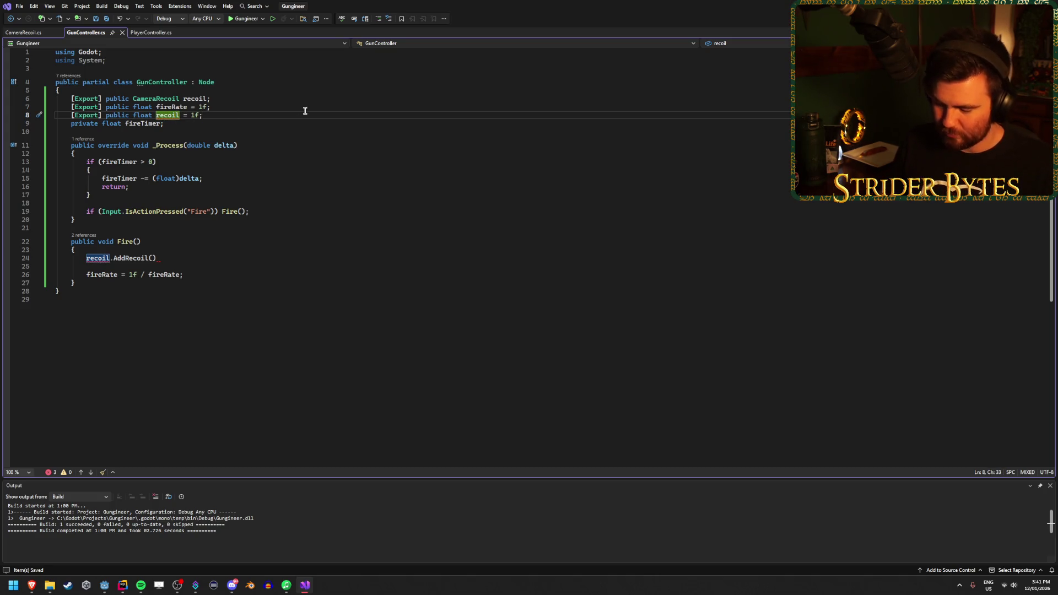
key("BackSpace")
key("BackSpace")
key("BackSpace")
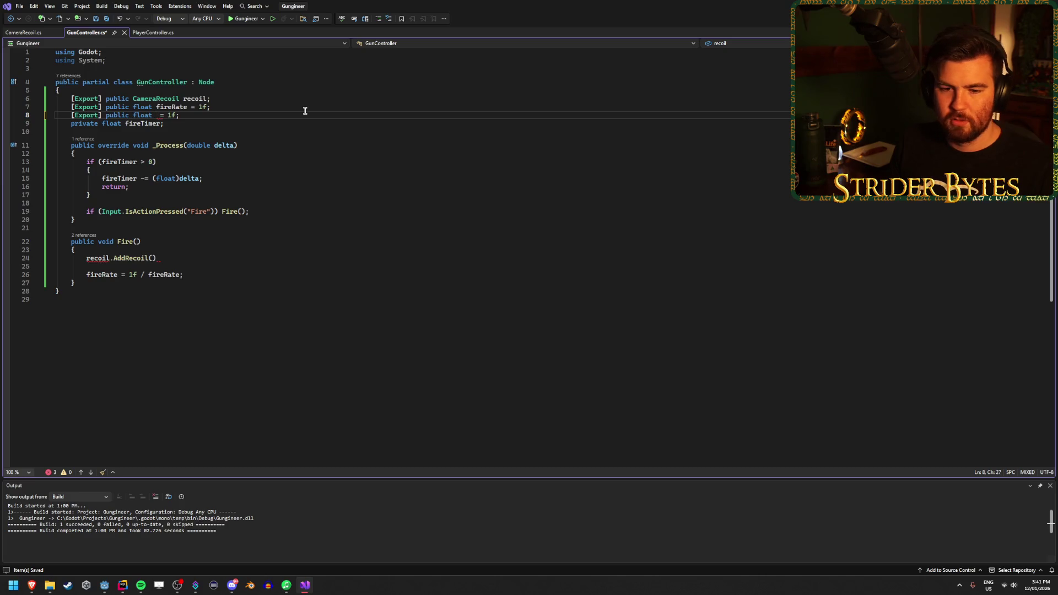
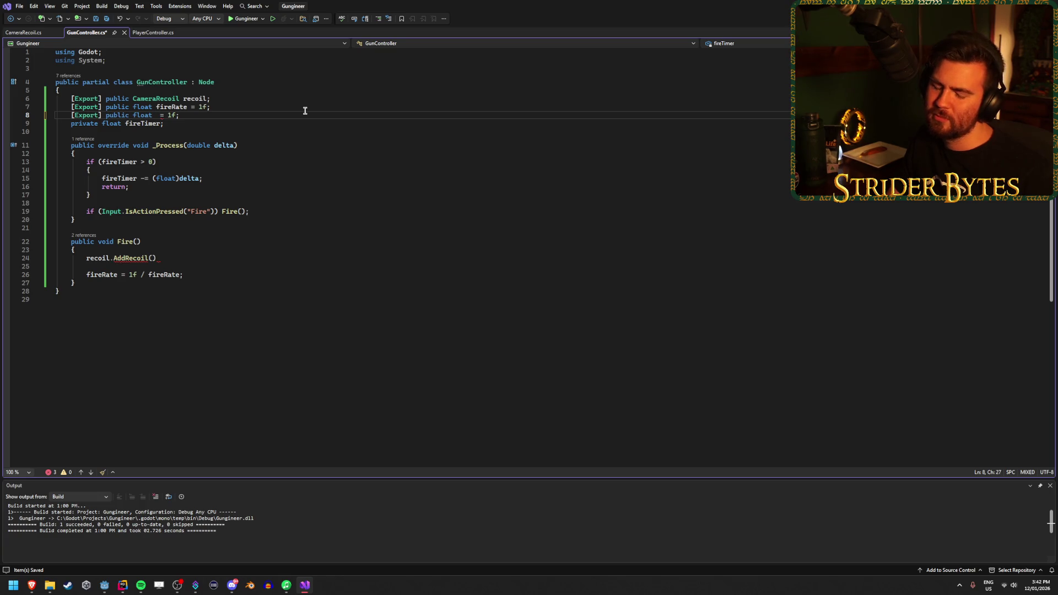
Rename the field to stability, make Fire() call recoil.AddRecoil(stability, stability), and save GunController.cs
type("stability")
key("ctrl+s")
left_click(151, 257)
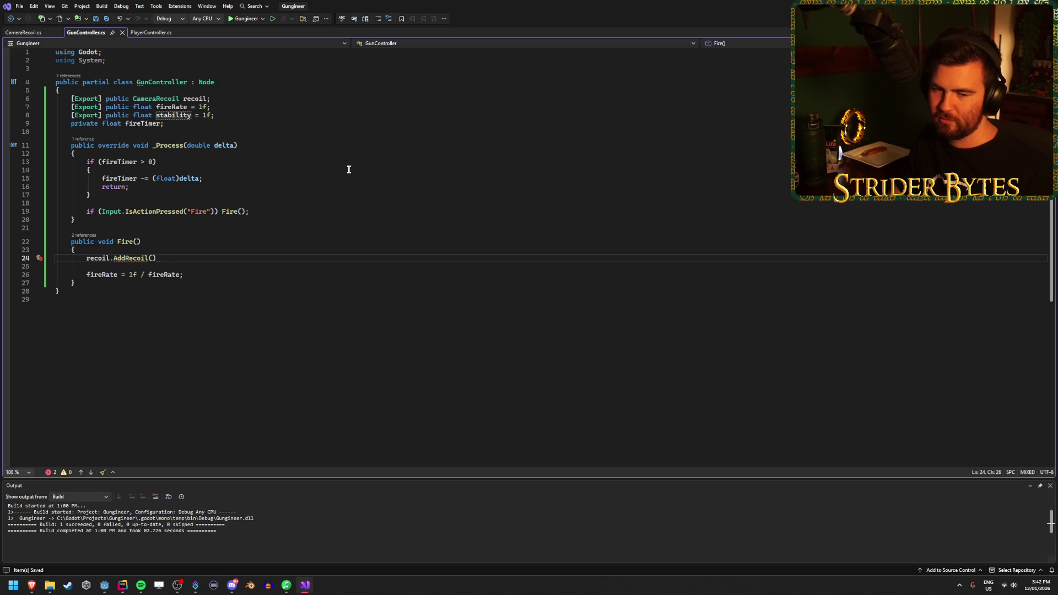
type("stability, ")
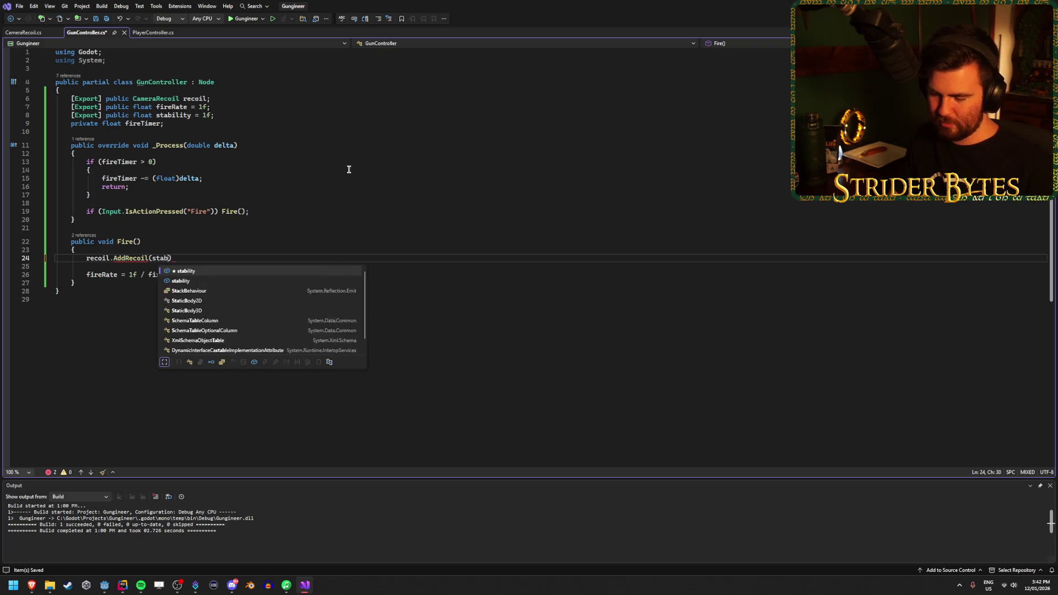
type("stability)")
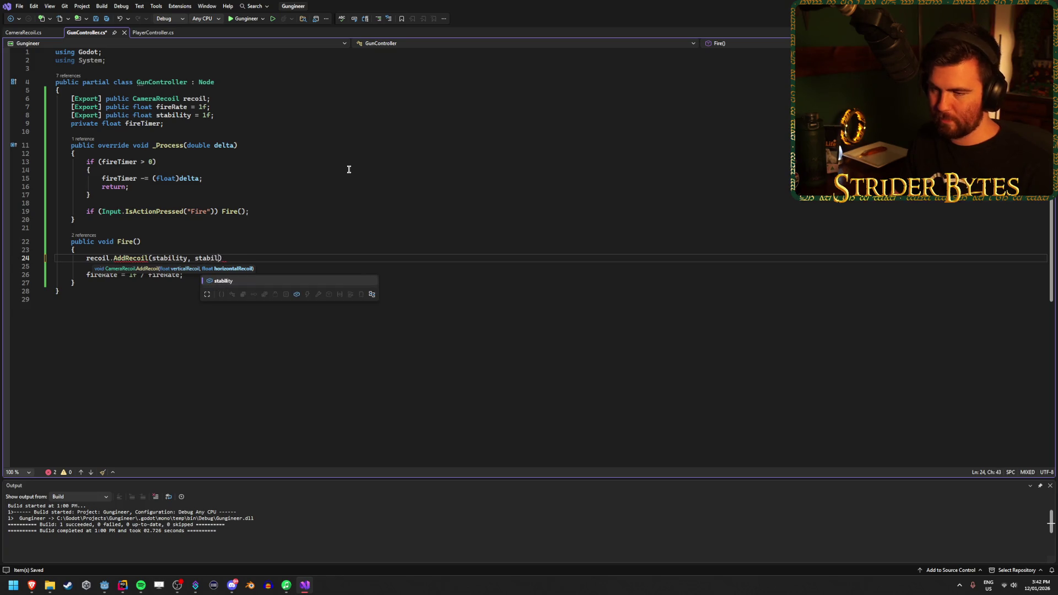
type(";")
key("ctrl+s")
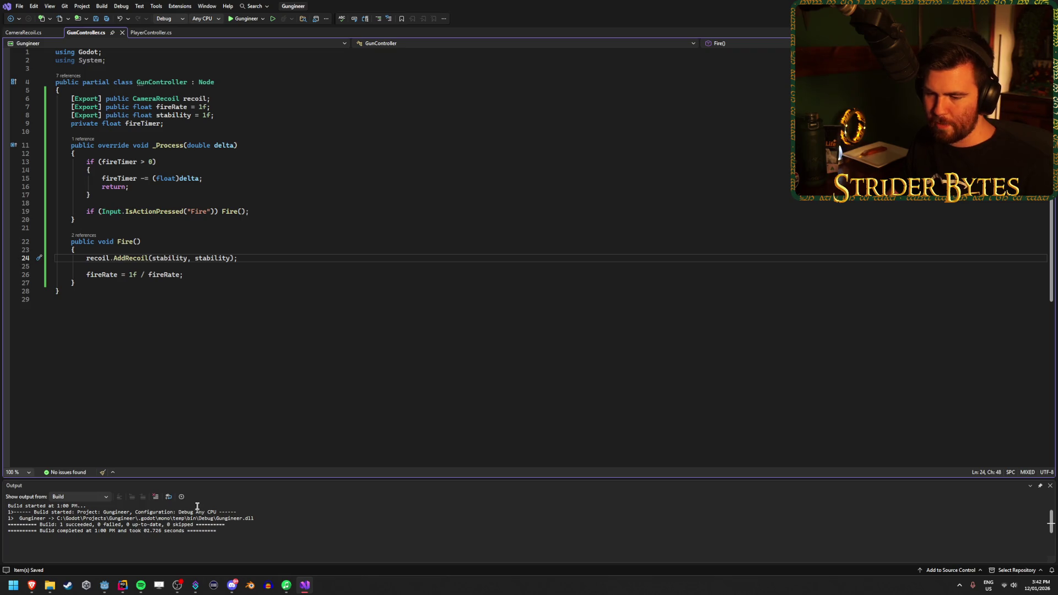
left_click(102, 590)
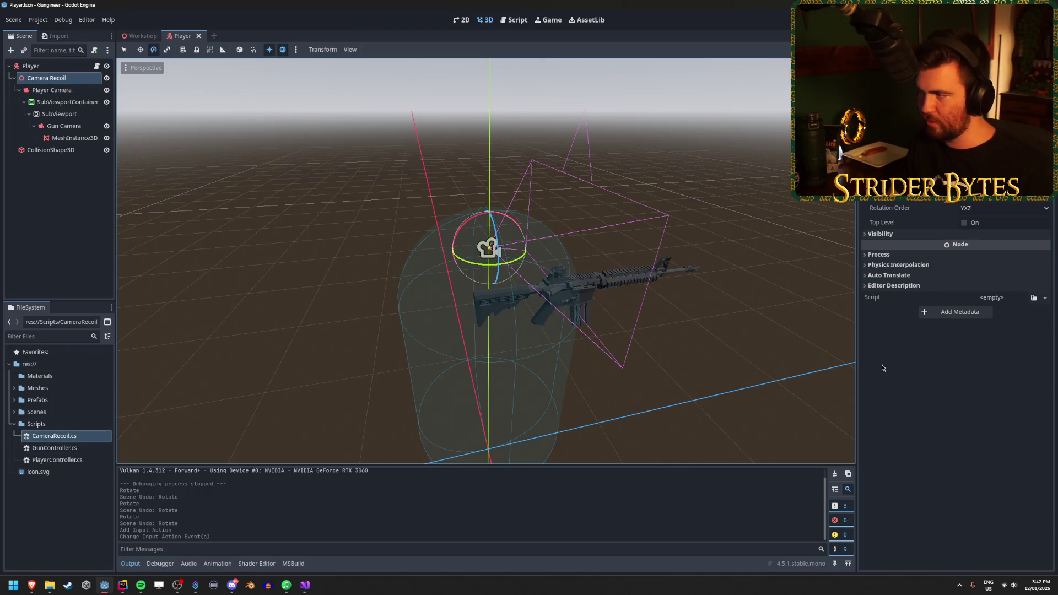
Attach CameraRecoil.cs to the Camera Recoil node through the Inspector's Quick Load
left_click(1045, 298)
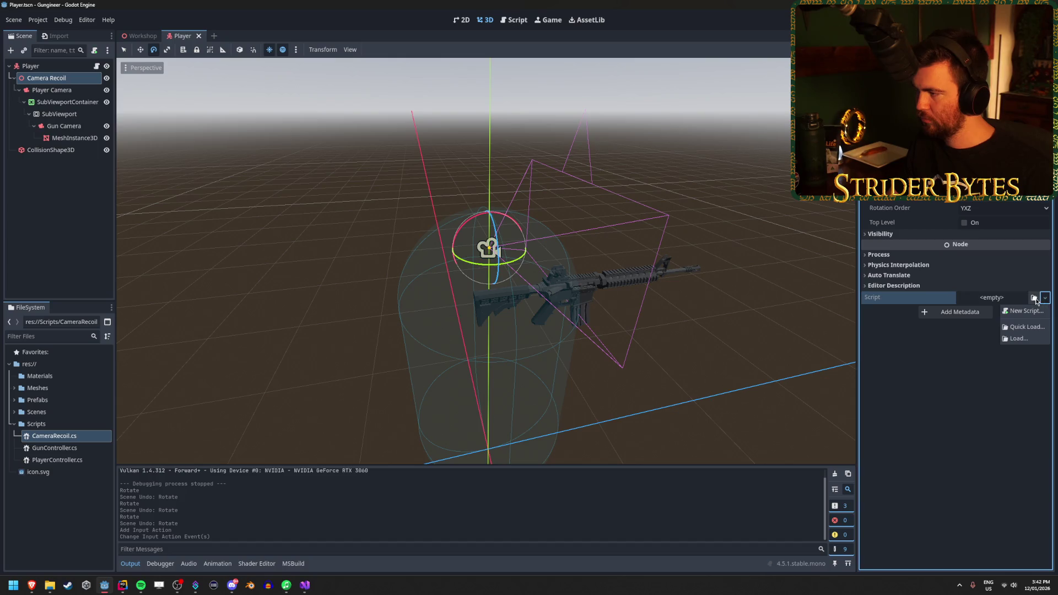
left_click(1026, 326)
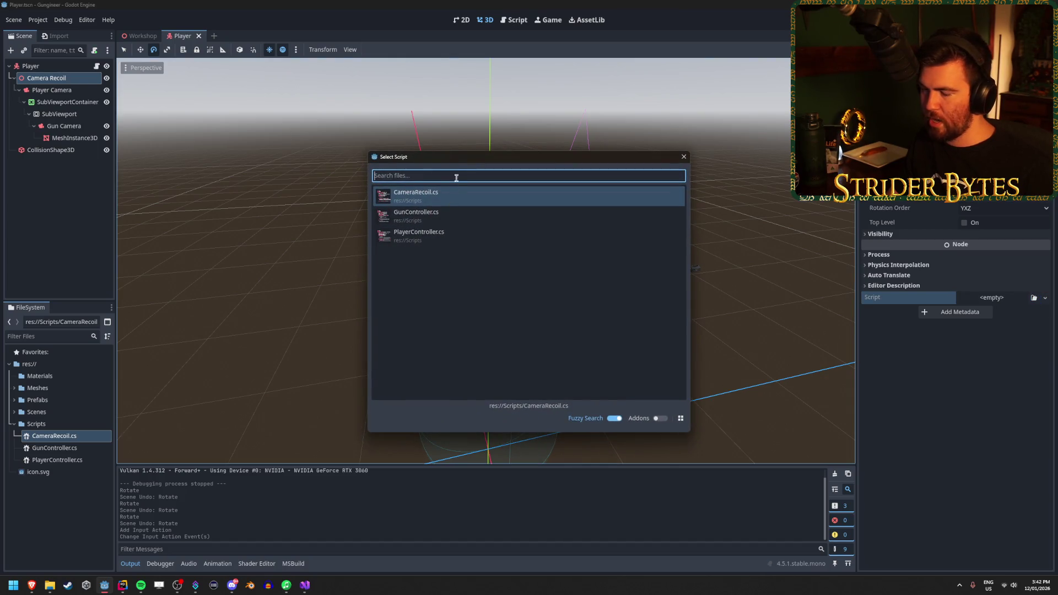
double_click(449, 197)
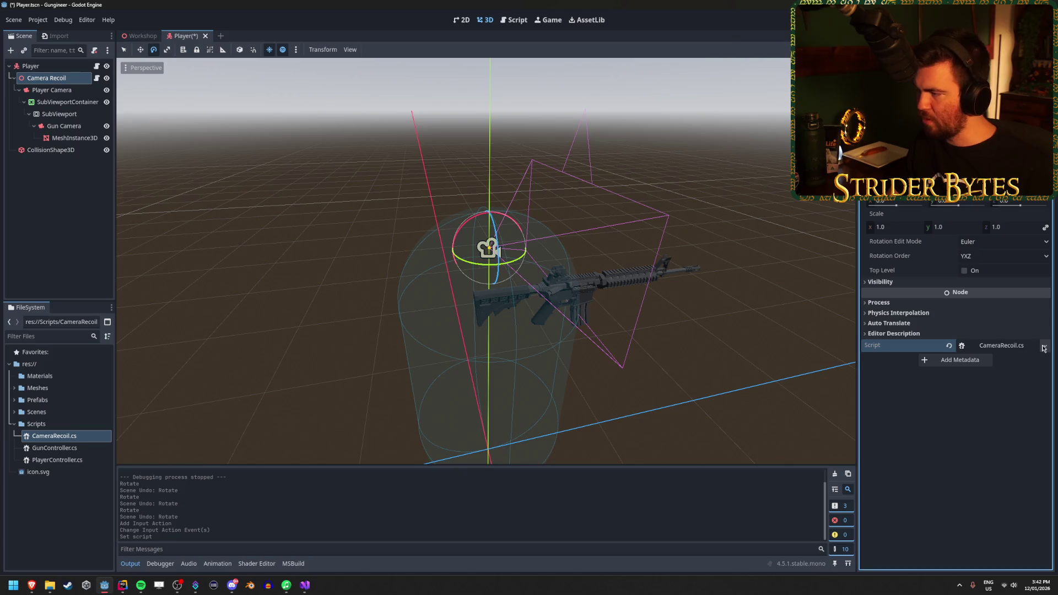
left_click(1046, 346)
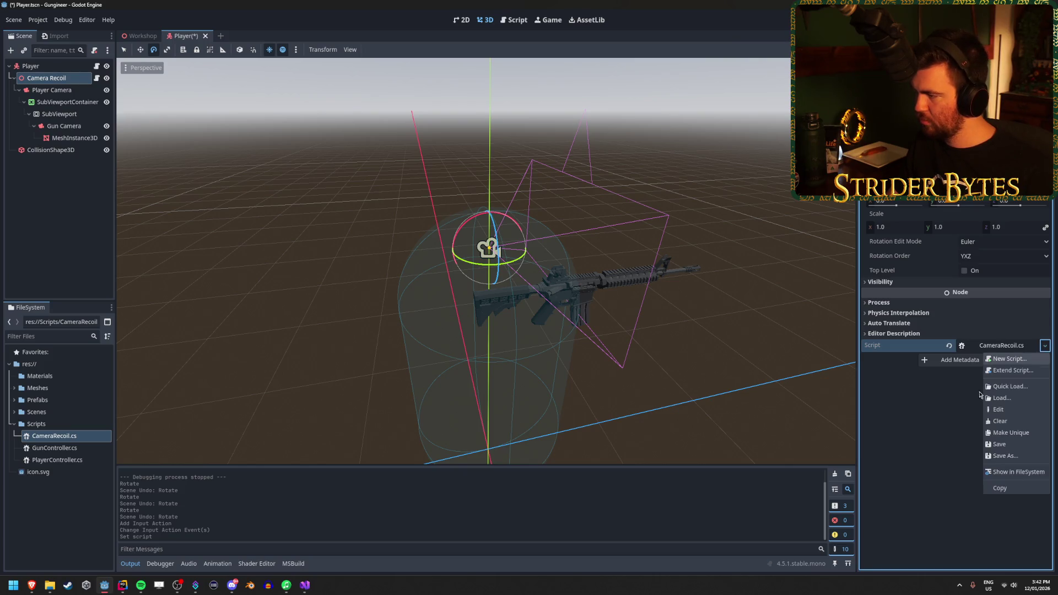
left_click(947, 449)
Save the Player scene and switch back to Visual Studio
key("ctrl+s")
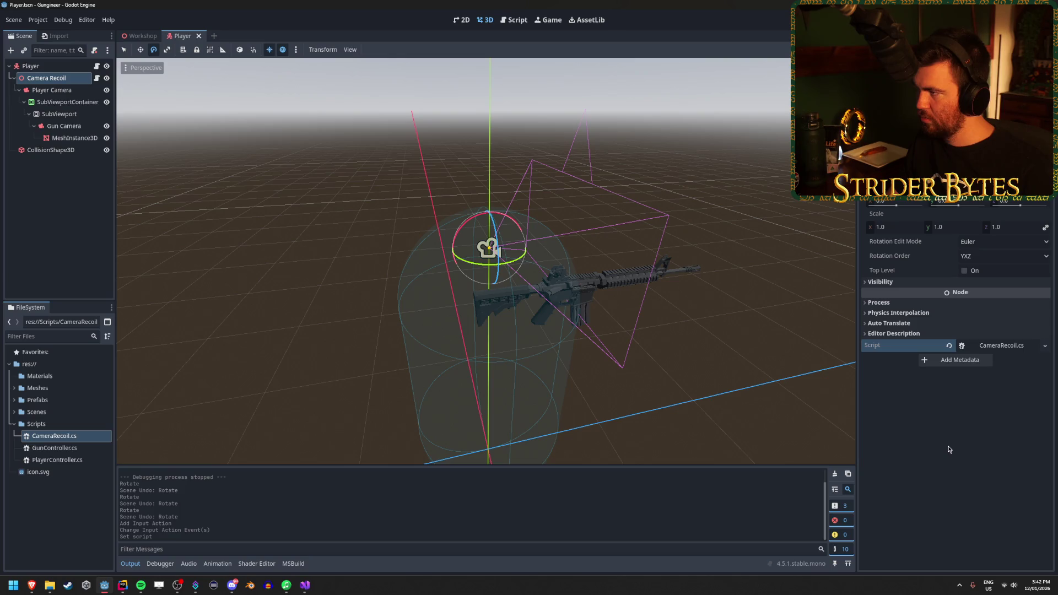
key("alt+Tab")
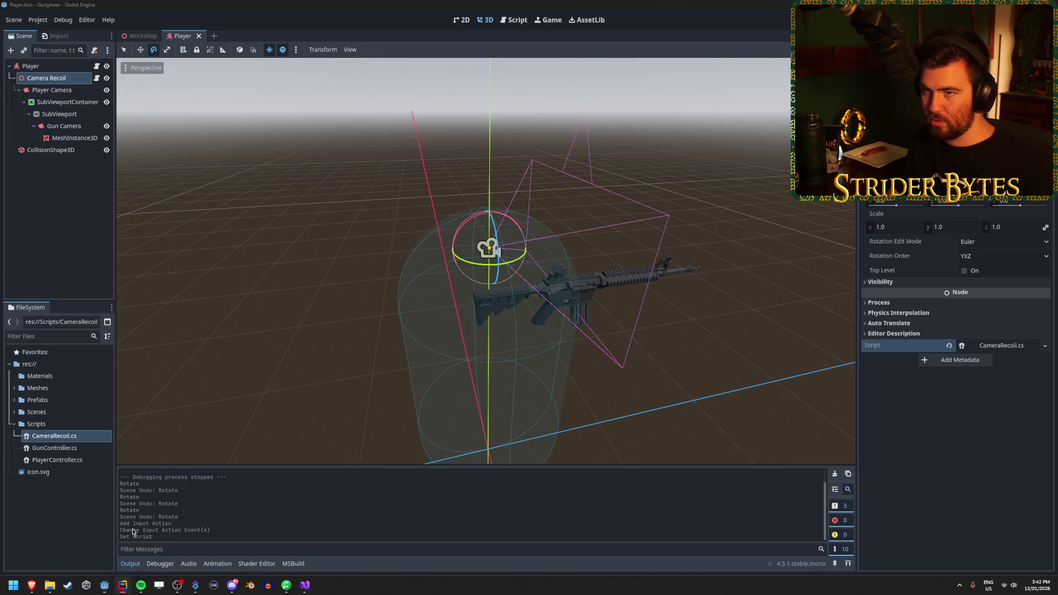
left_click(304, 586)
key("ctrl+b")
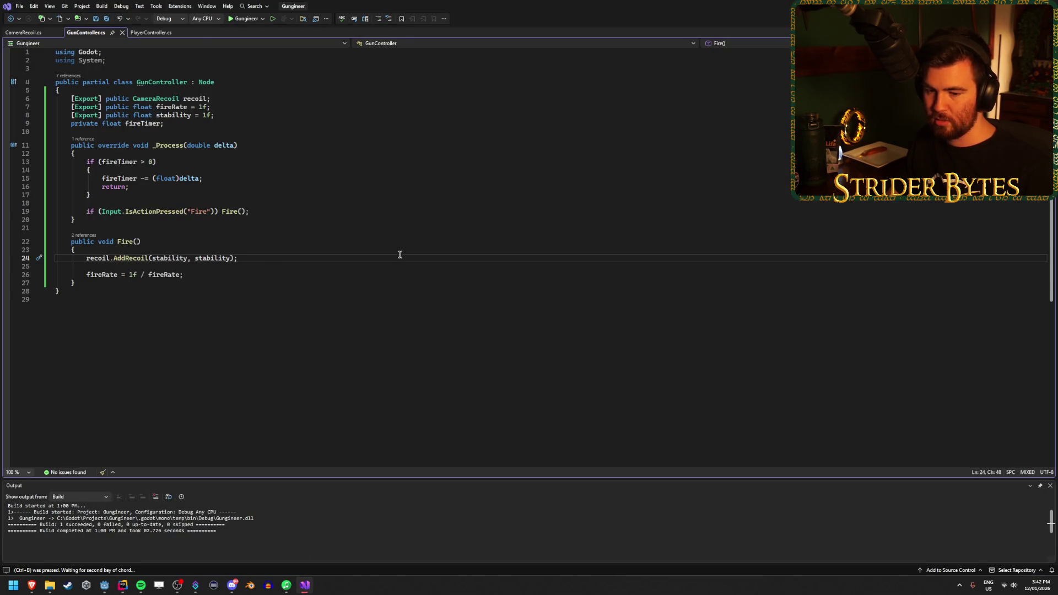
Run Build Solution from Visual Studio's Build menu, then return to Godot
key("Escape")
left_click(140, 6)
left_click(109, 20)
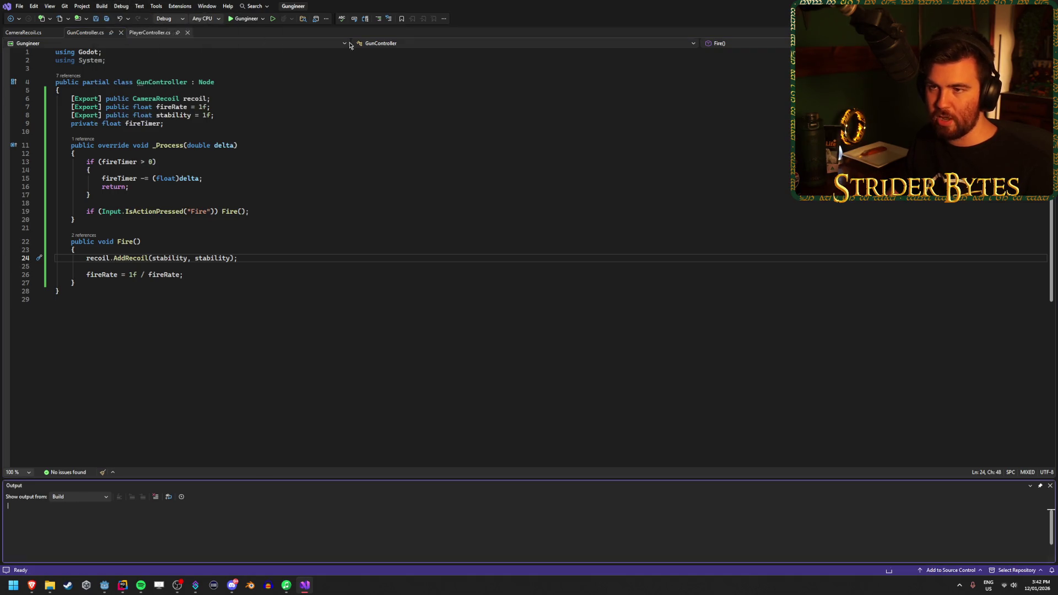
key("alt+Tab")
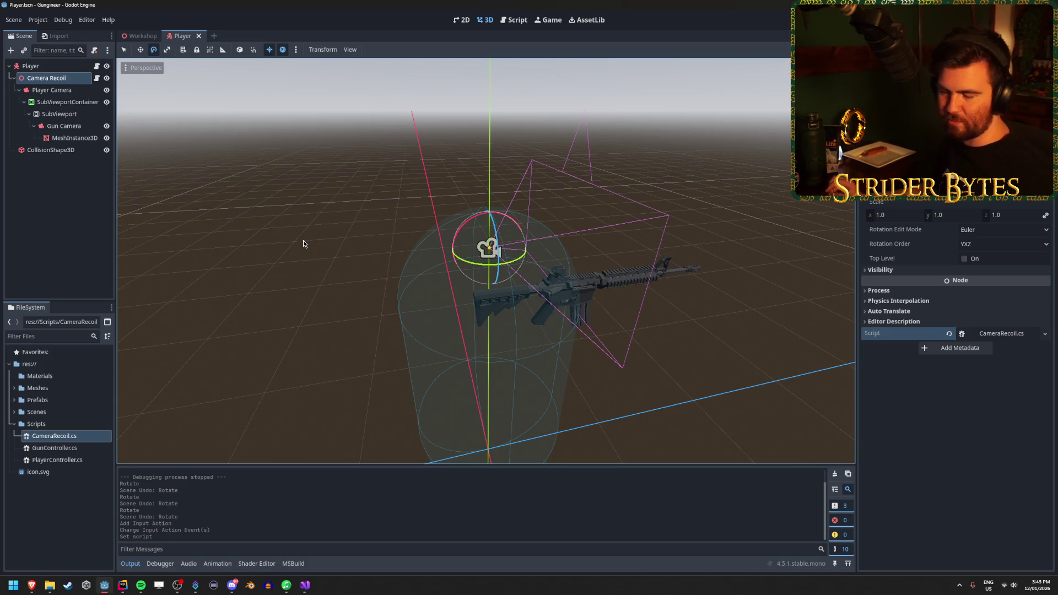
Orbit the 3D view and click through the scene nodes to select Player
left_click_drag(303, 240, 442, 320)
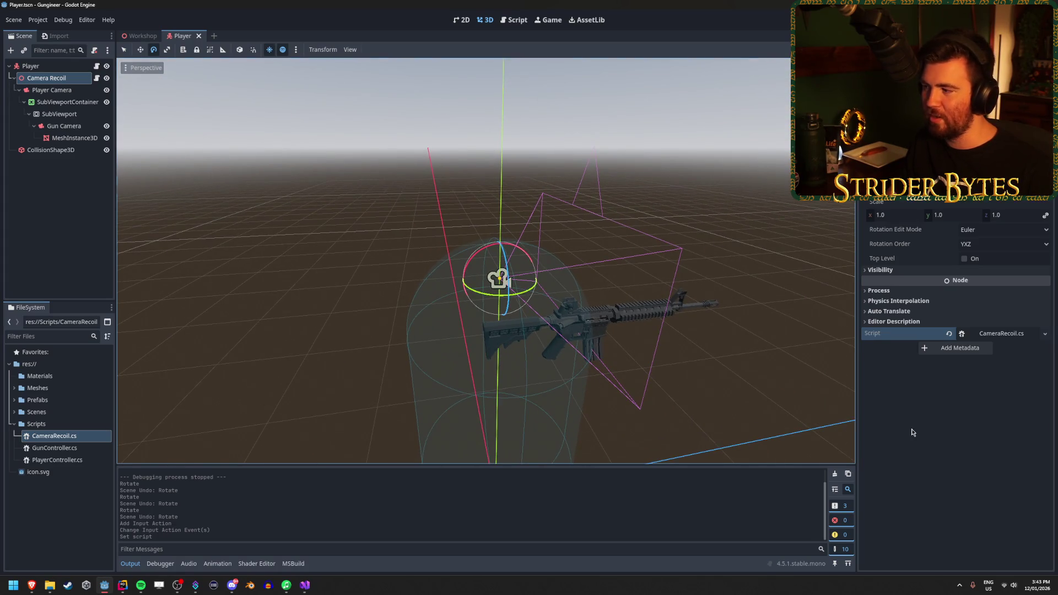
left_click(17, 226)
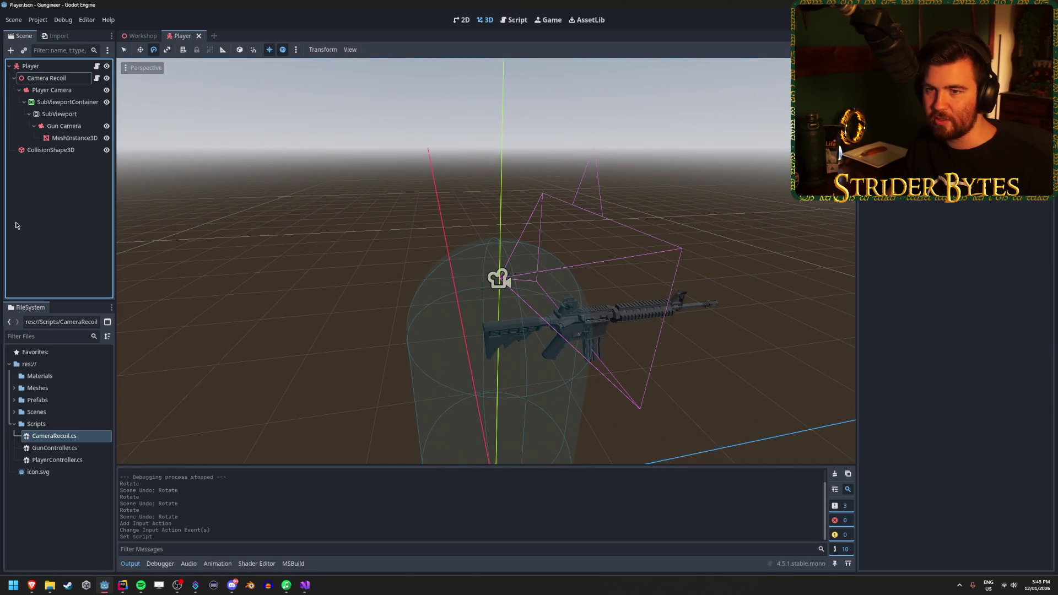
left_click(33, 90)
left_click(33, 78)
left_click(30, 65)
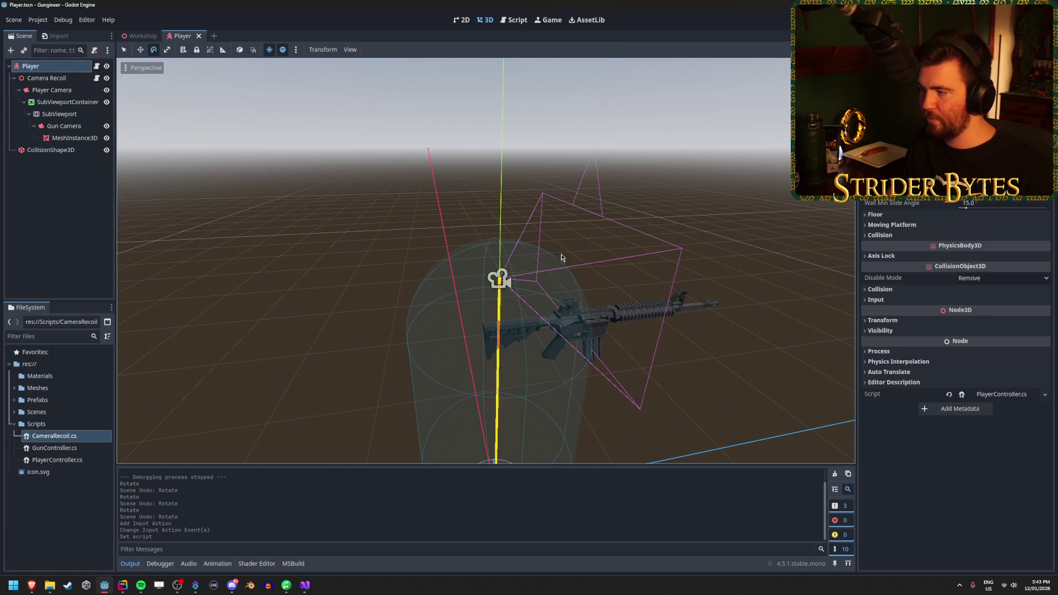
Cancel adding metadata to Player and bring up the Reddit SubViewport lighting thread
left_click(960, 408)
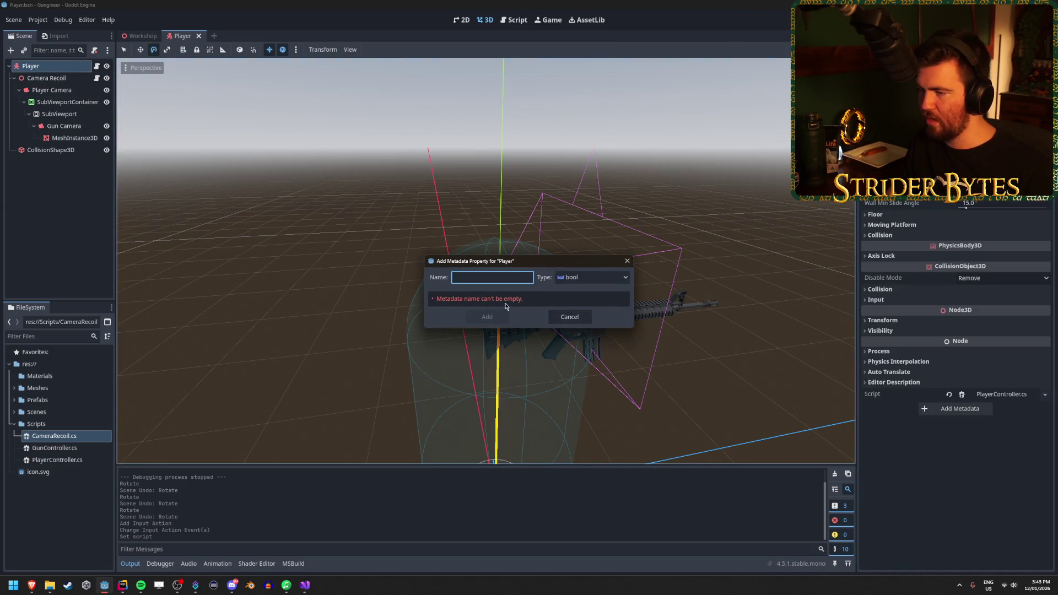
left_click(569, 318)
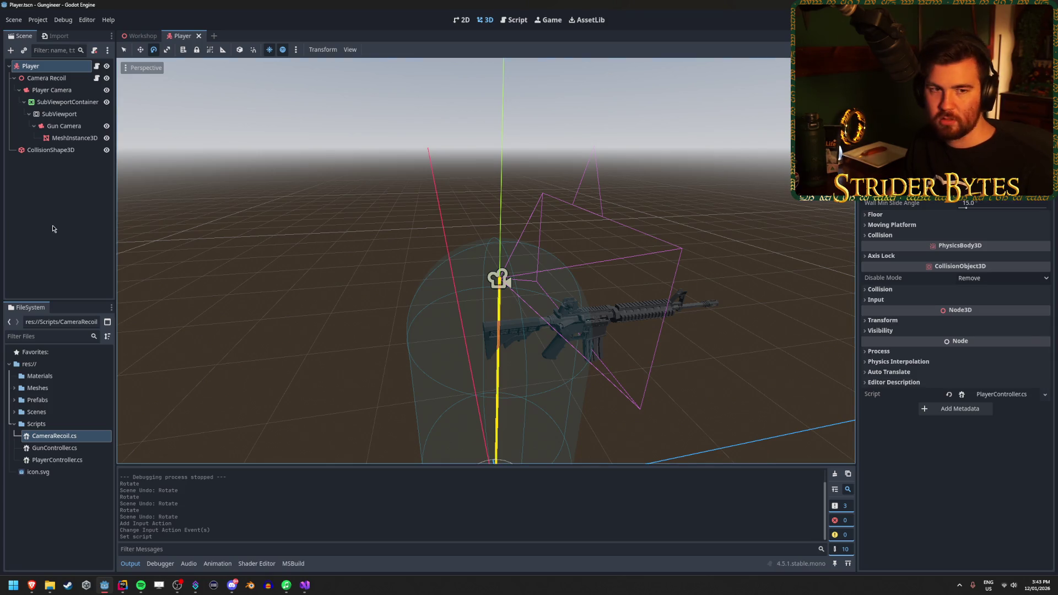
mouse_move(32, 585)
left_click(155, 562)
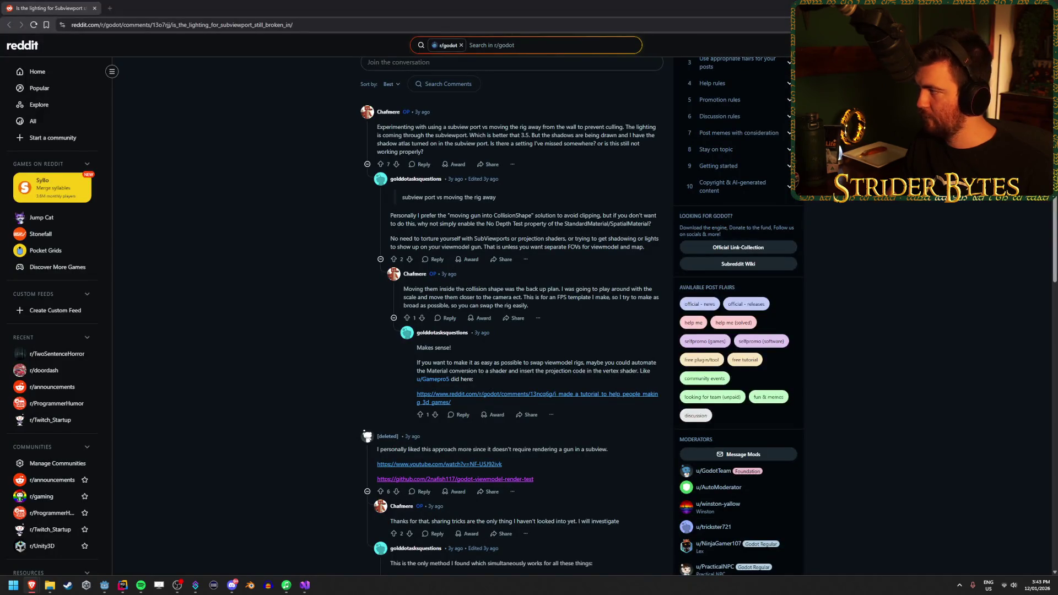
Switch from the Reddit thread back to the Godot editor
key("alt+Tab")
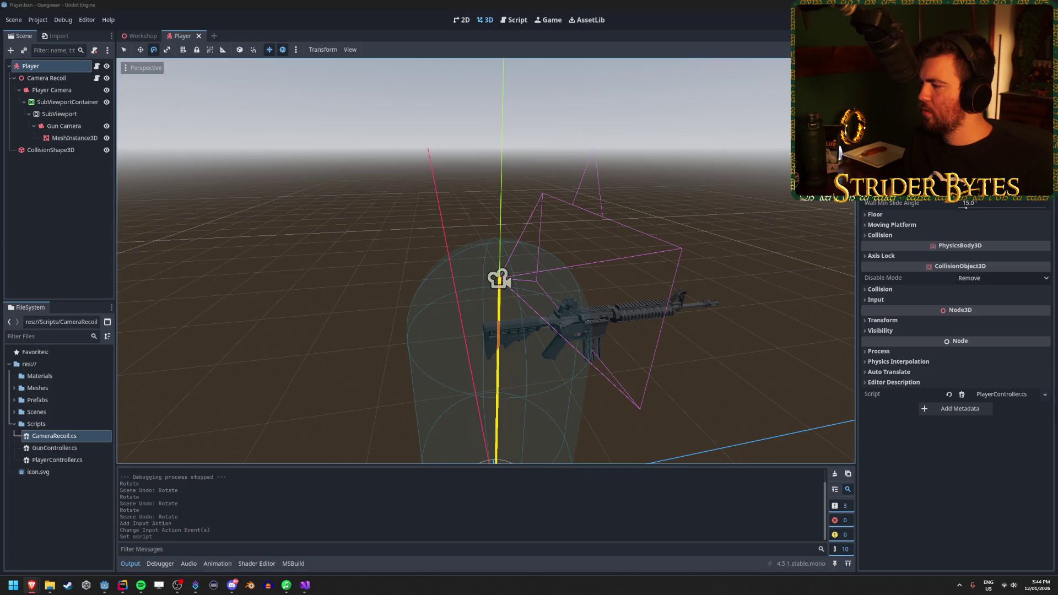
Back in Godot, toggle the Camera Recoil branch and select Player to view its properties
key("alt+Tab")
left_click(60, 210)
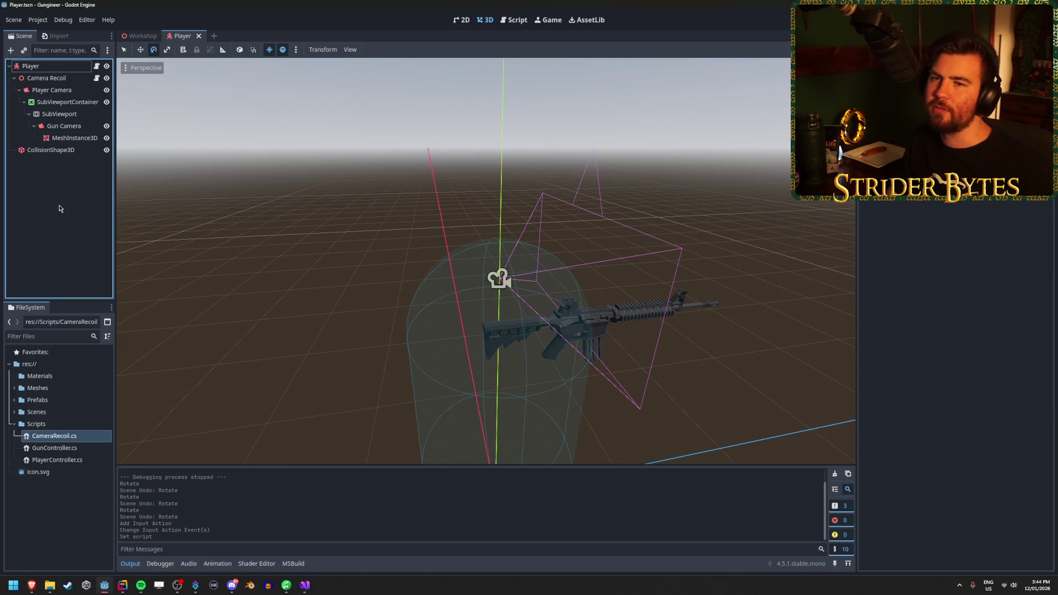
left_click(14, 79)
left_click(15, 78)
left_click(14, 78)
left_click(29, 67)
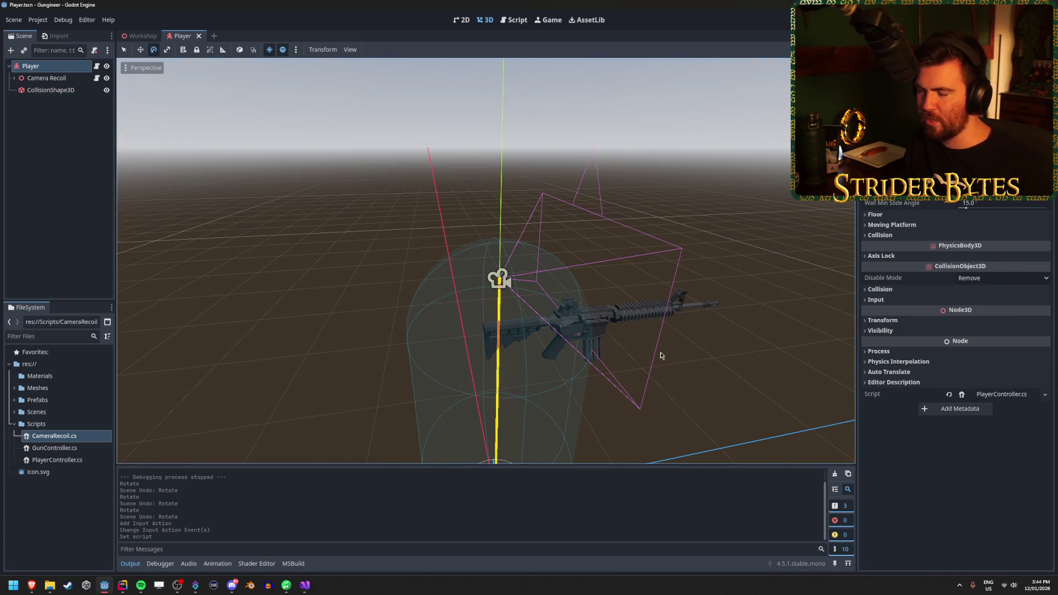
Expand Camera Recoil, inspect Gun Camera, Player Camera and MeshInstance3D, then check Camera Recoil's script
left_click(69, 127)
left_click(9, 67)
left_click(9, 67)
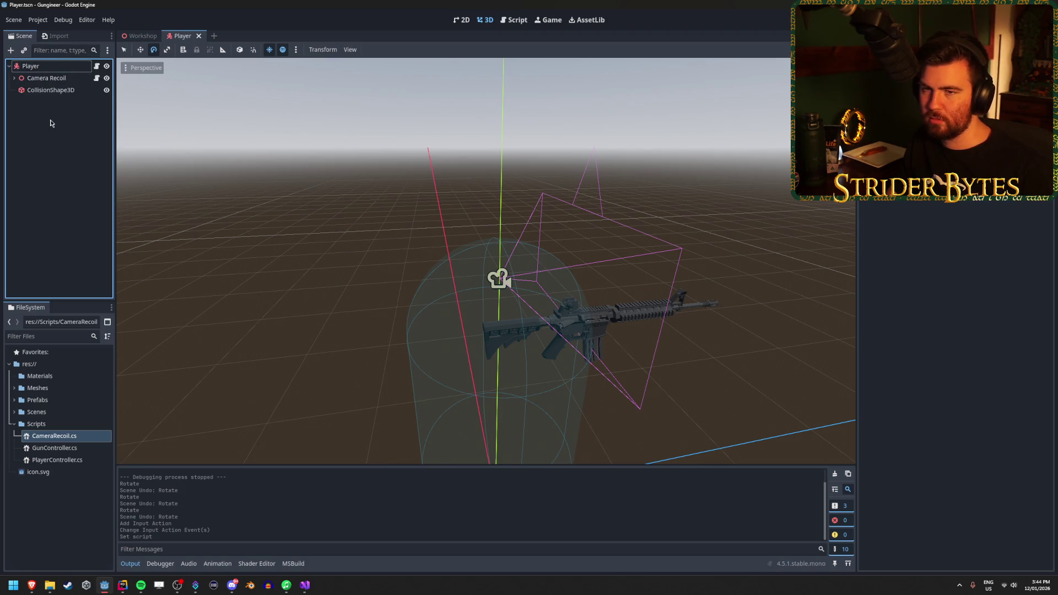
left_click(15, 79)
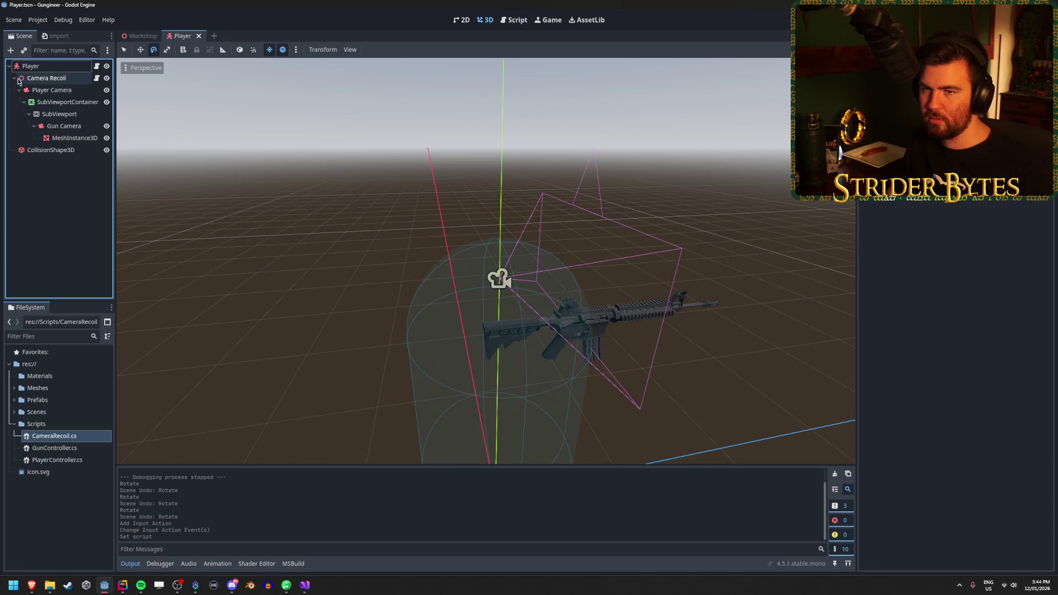
left_click(71, 126)
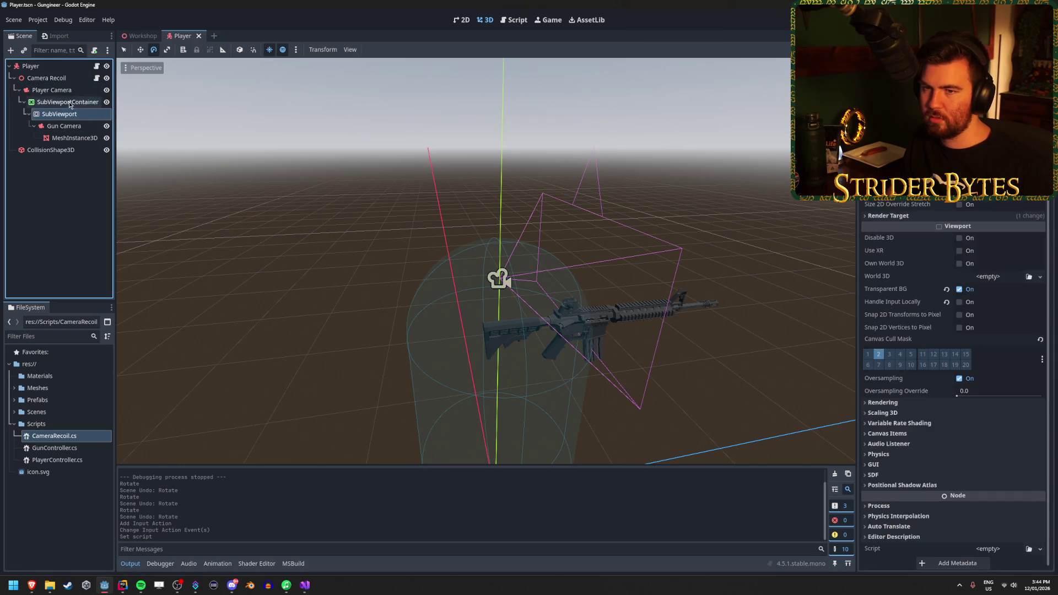
left_click(68, 91)
left_click(73, 138)
left_click(47, 79)
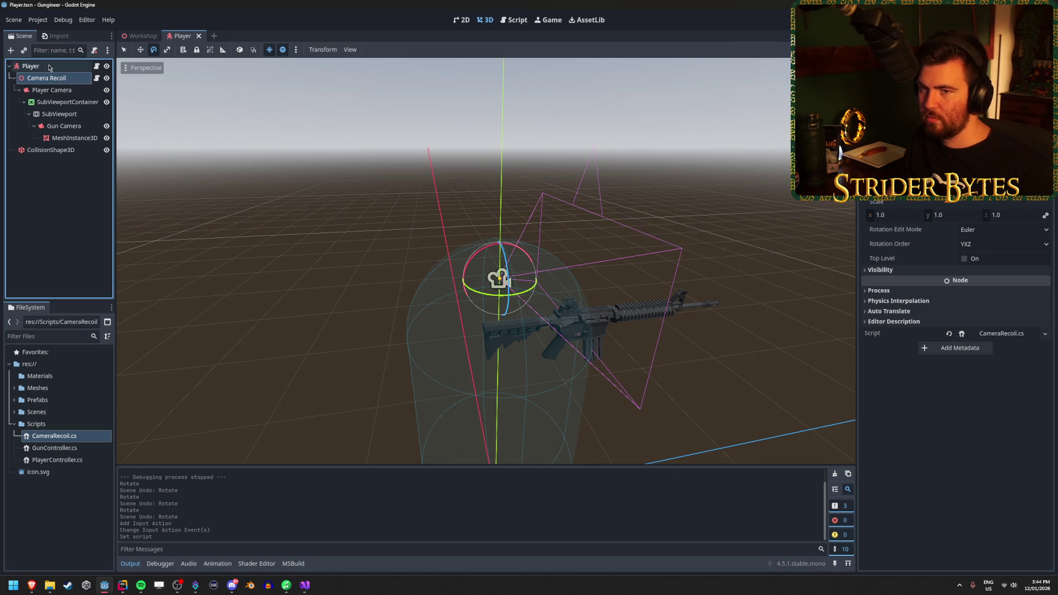
Reselect Camera Recoil and briefly switch to Rider and back
left_click(30, 65)
left_click(50, 78)
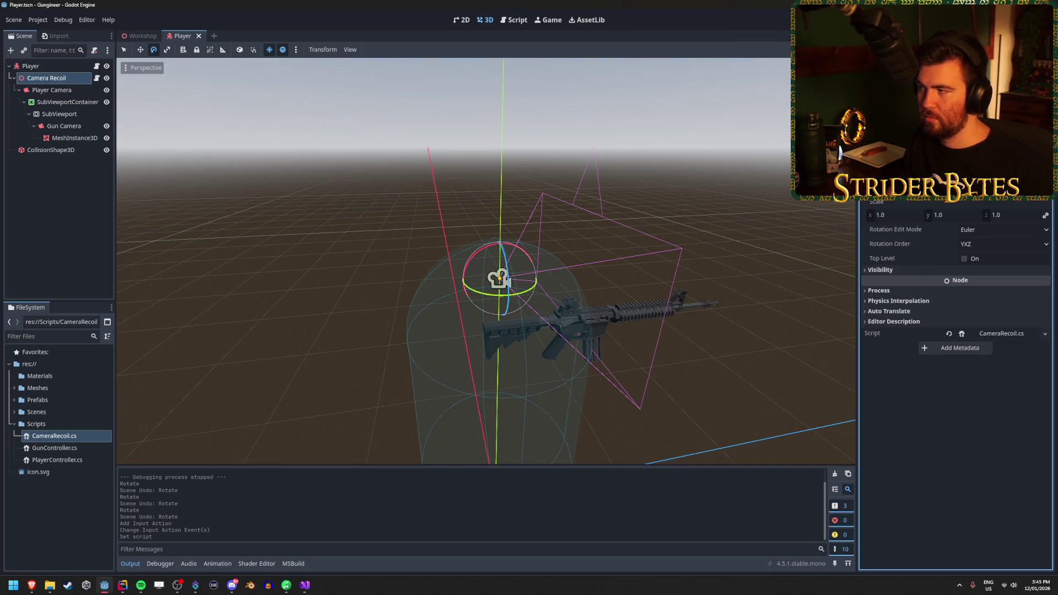
key("alt+Tab")
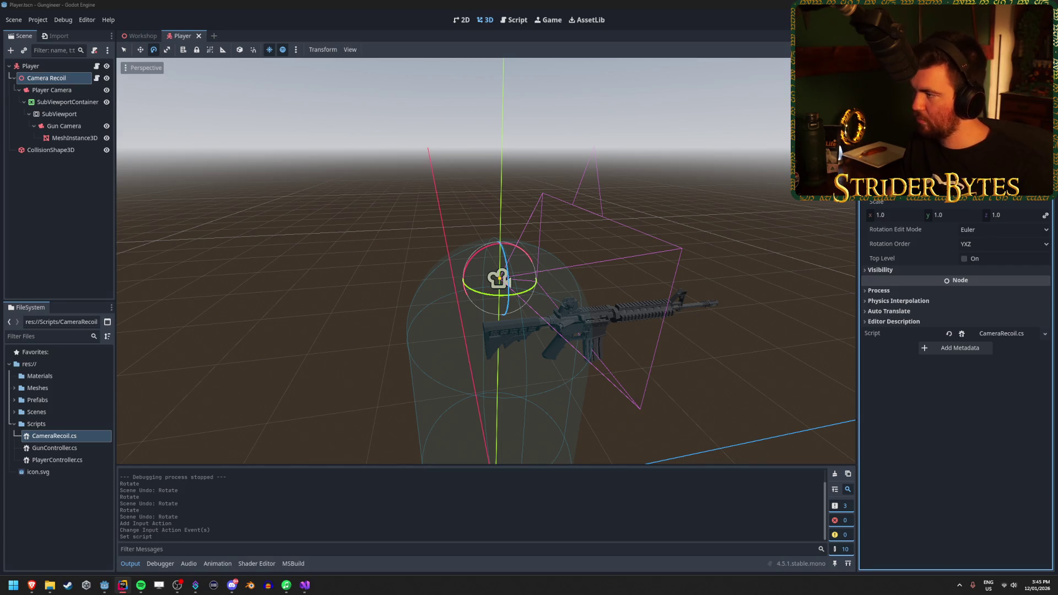
key("alt+Tab")
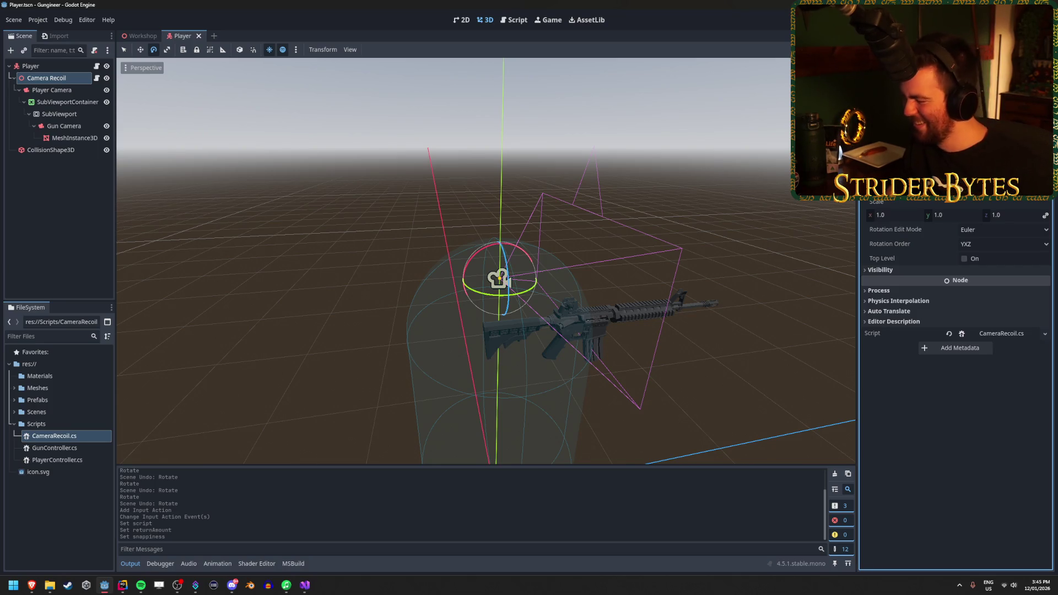
Inspect CollisionShape3D, collapse Camera Recoil, and open the Player node's context menu
left_click(60, 194)
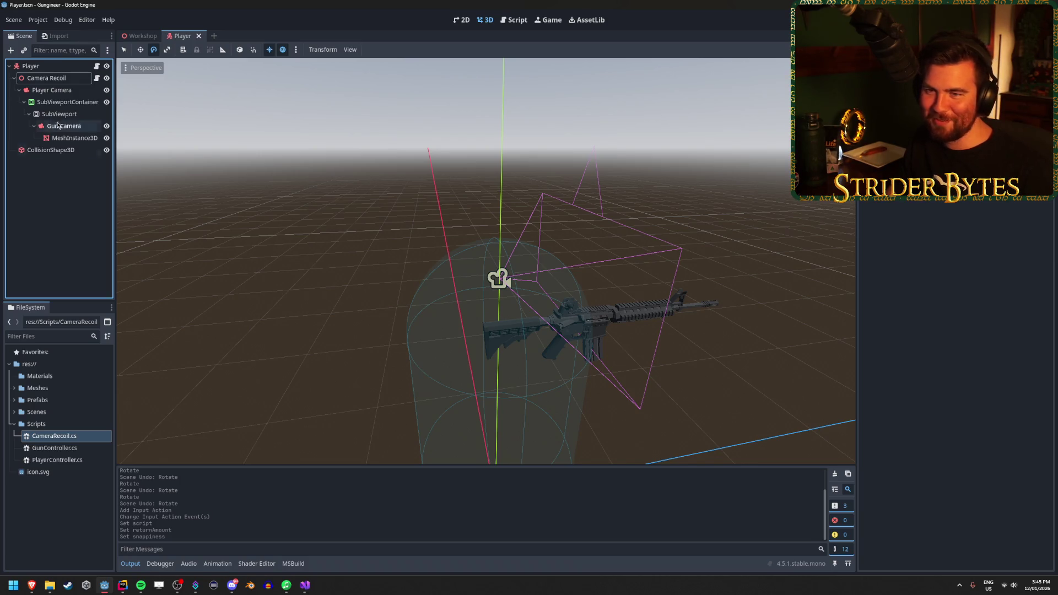
left_click(50, 149)
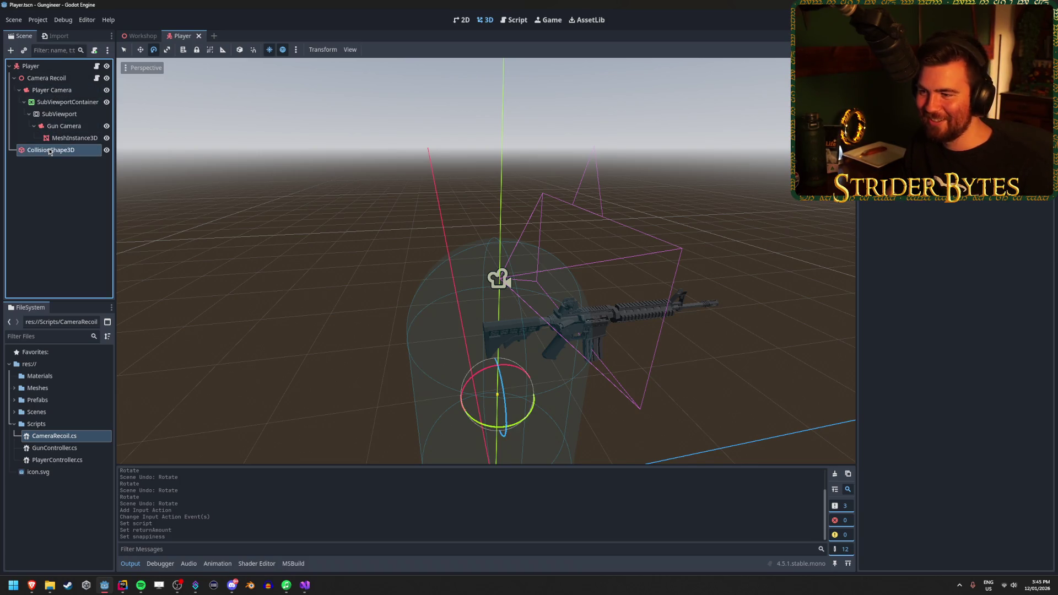
left_click(48, 184)
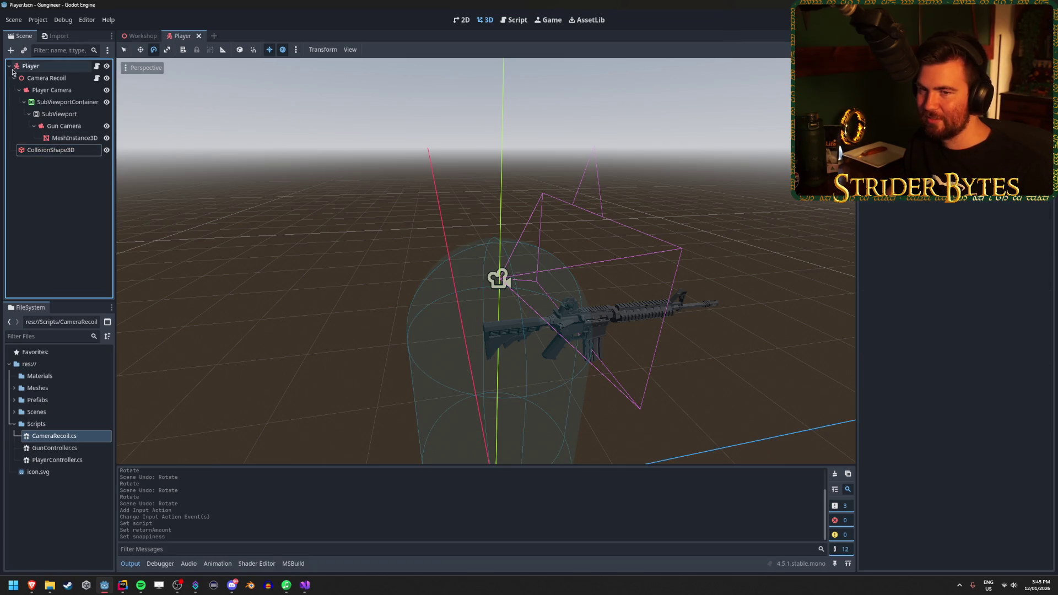
left_click(14, 78)
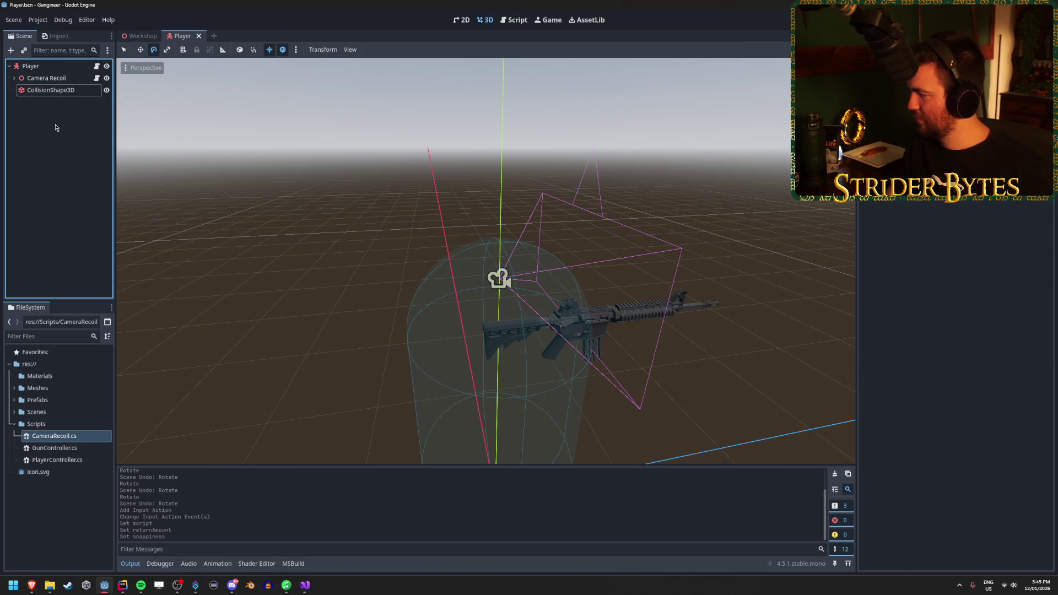
right_click(59, 67)
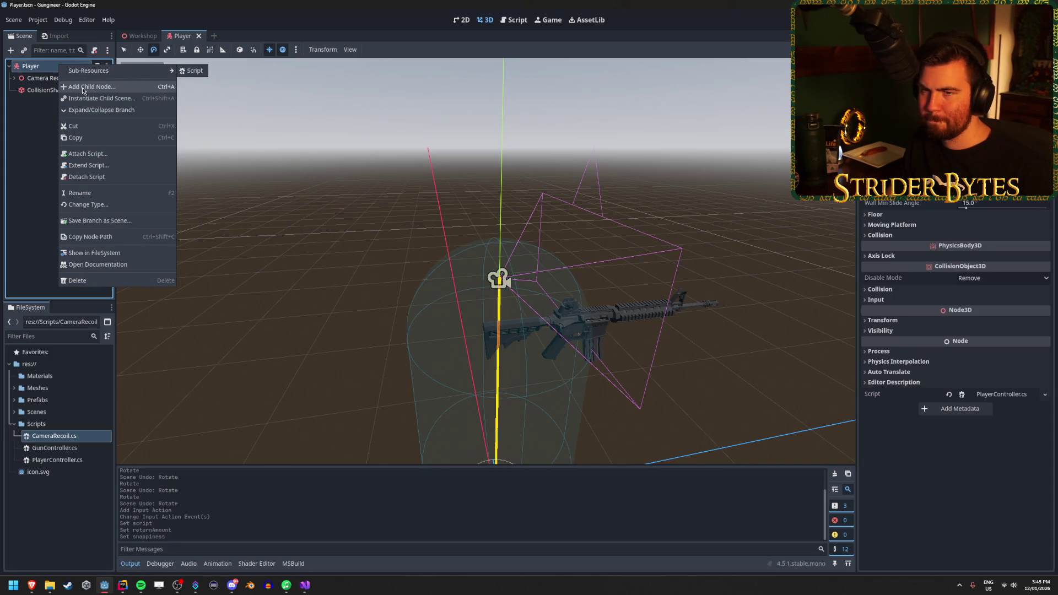